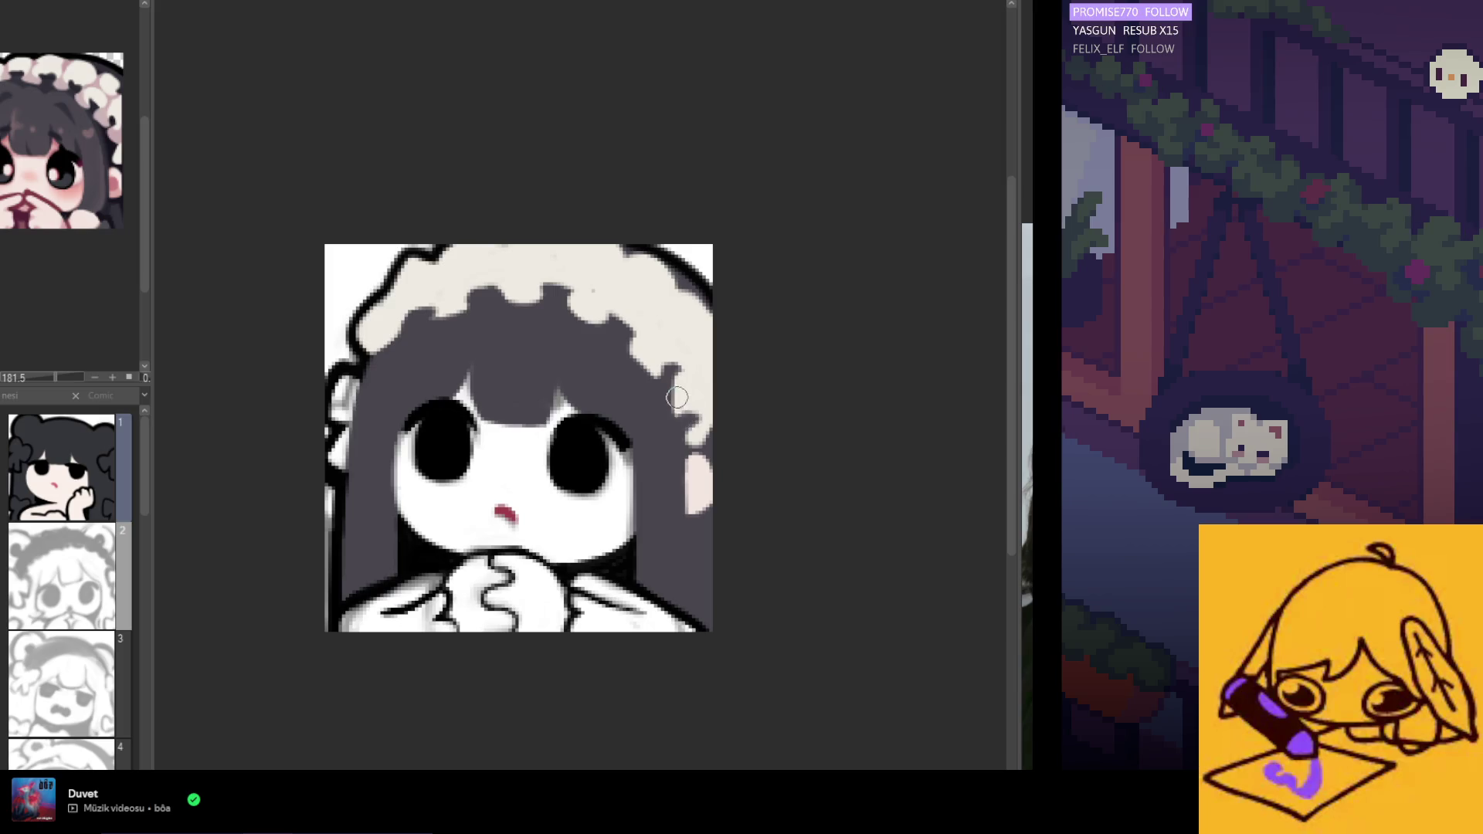
# Paint short strokes along the right hair edge under the headband to fill the dark notch.
pyautogui.moveTo(678, 372)
pyautogui.mouseDown()
pyautogui.moveTo(688, 410)
pyautogui.moveTo(677, 405)
pyautogui.mouseUp()
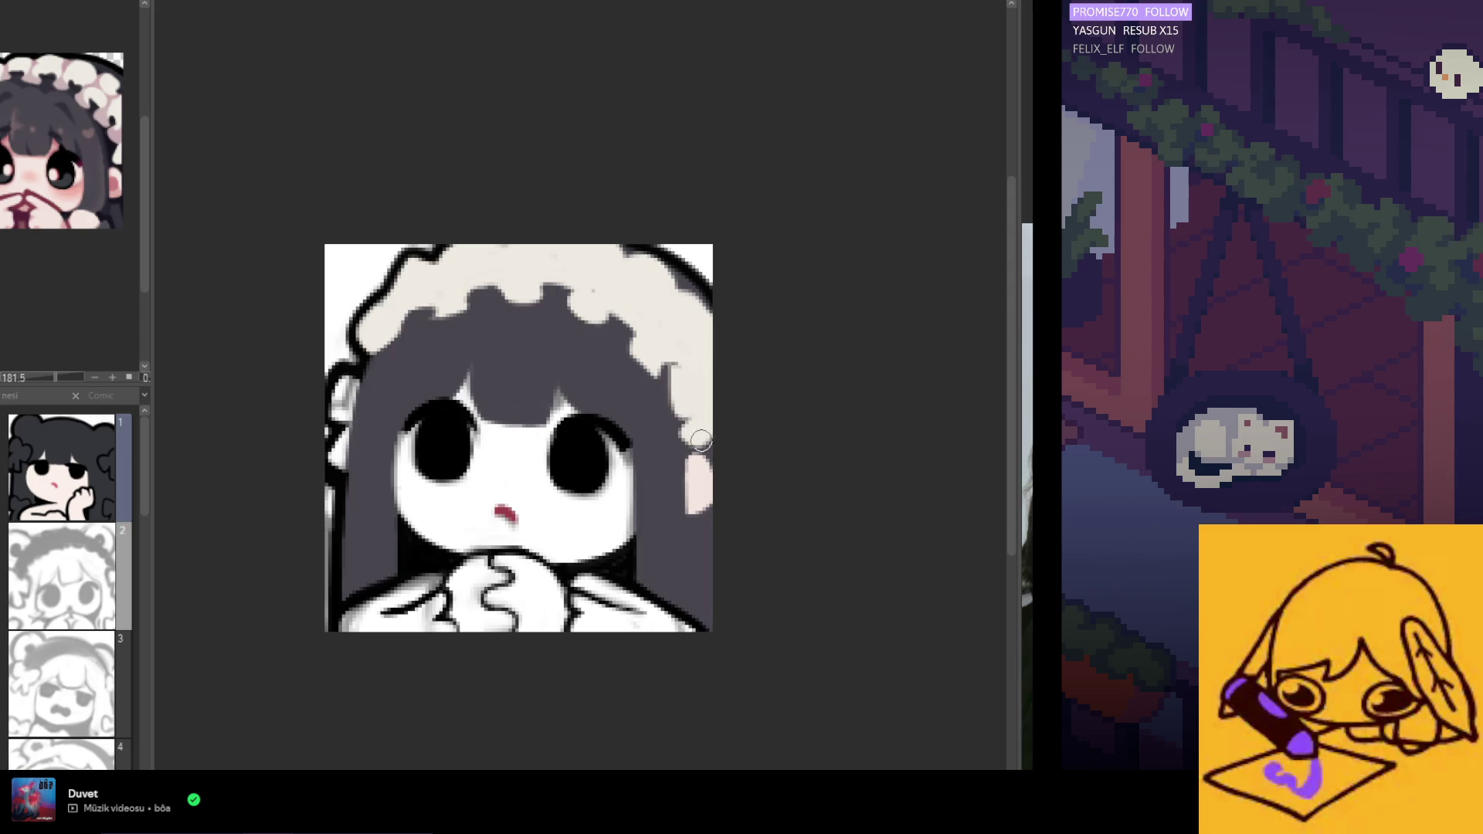
pyautogui.moveTo(687, 446); pyautogui.dragTo(705, 413)
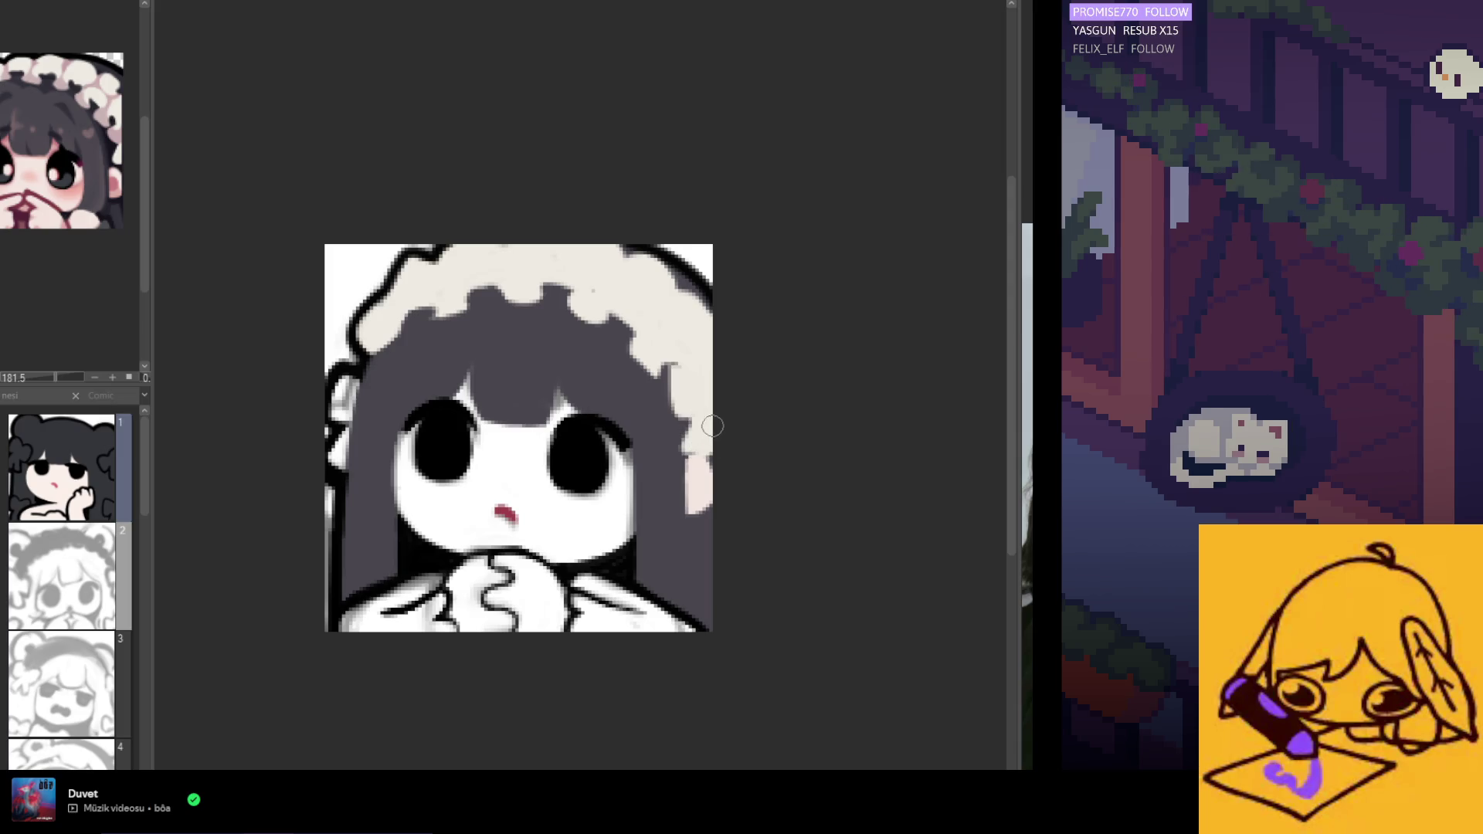
pyautogui.moveTo(697, 422); pyautogui.dragTo(706, 413)
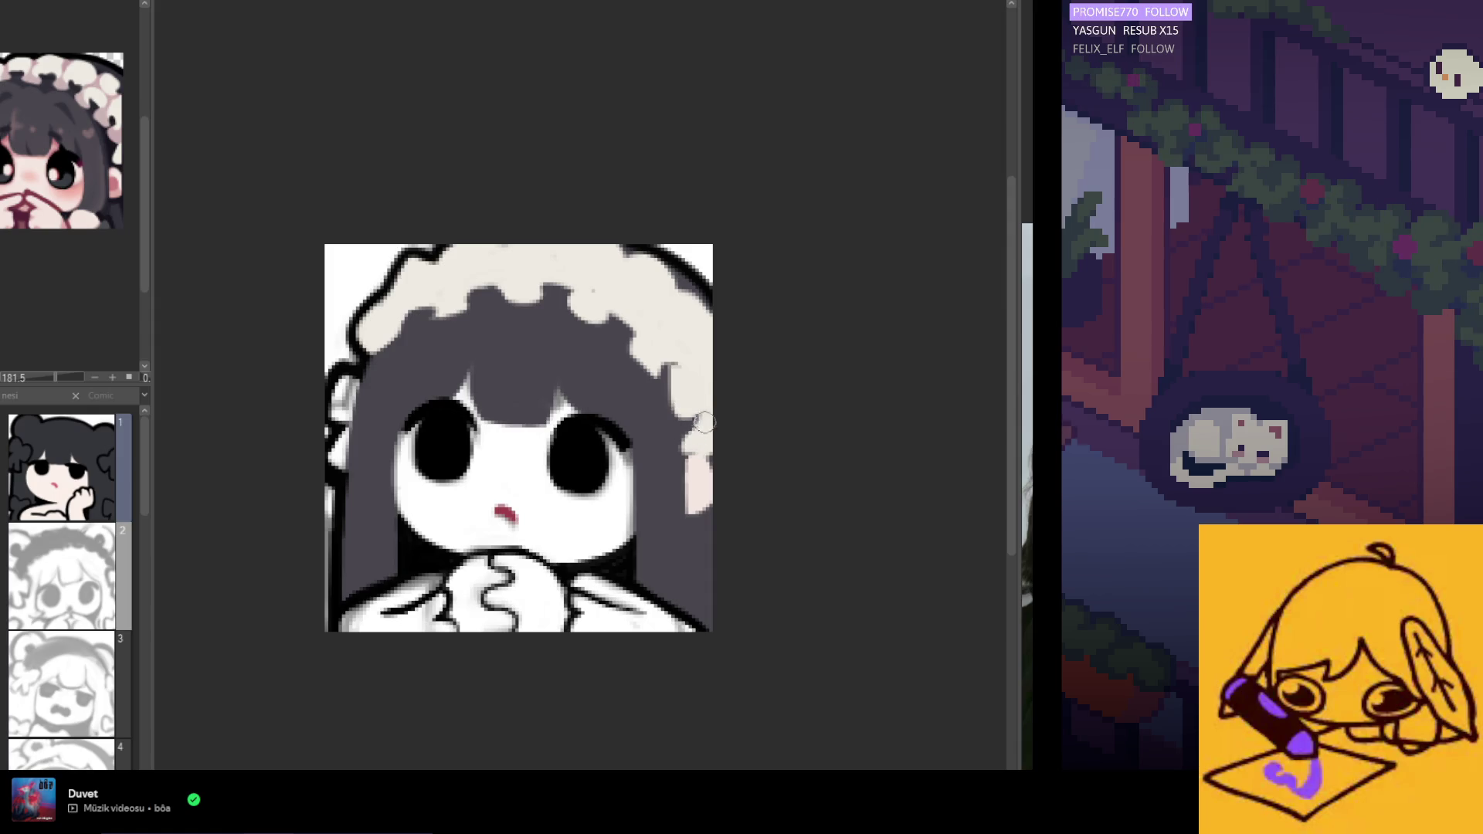
pyautogui.moveTo(704, 422); pyautogui.dragTo(693, 449)
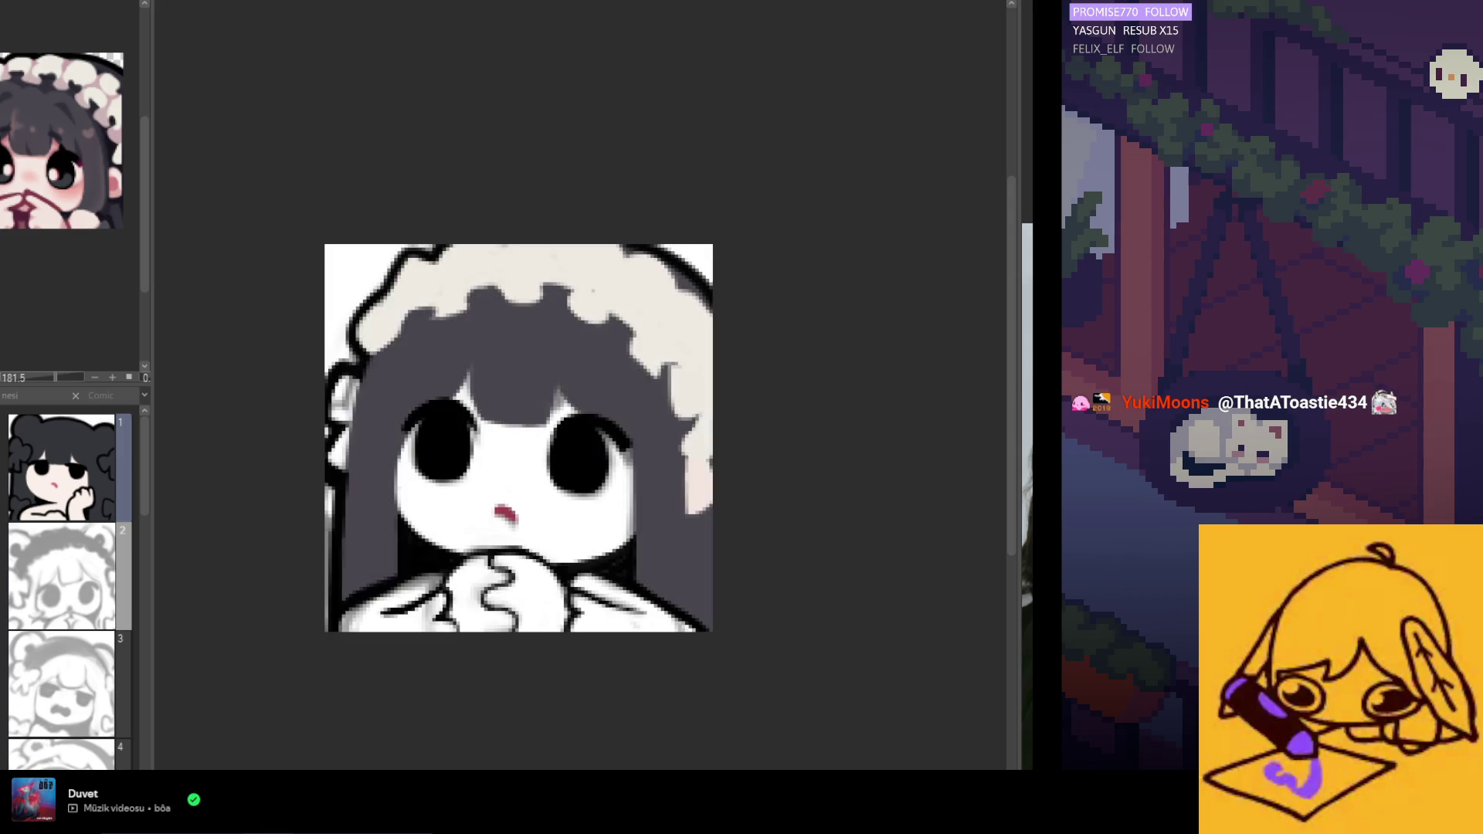
# Switch to the pale sketch canvas and back so the Sub View shows it, adjusting zoom.
pyautogui.scroll(-2, 586, 315)
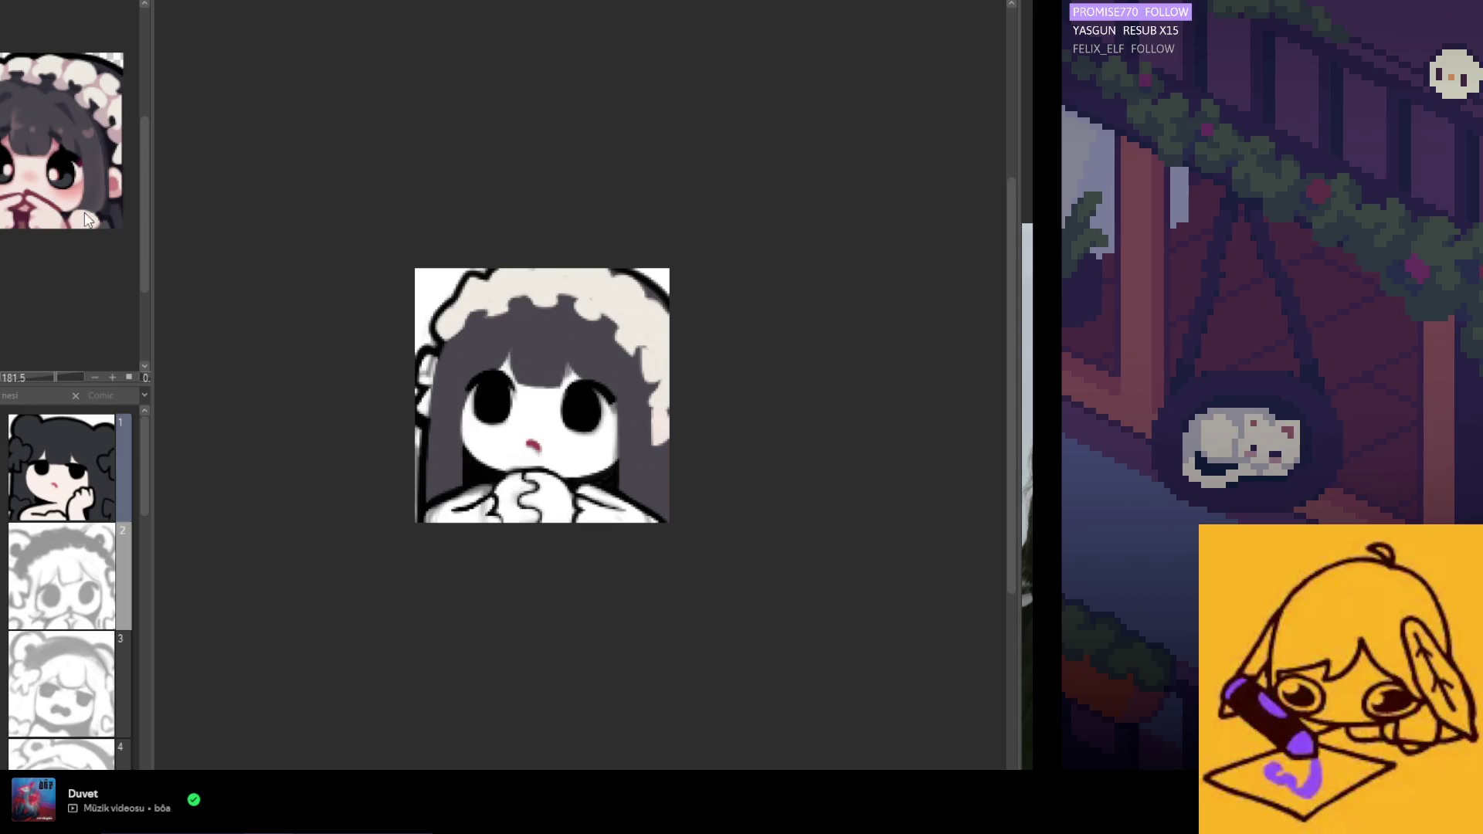
pyautogui.hotkey('ctrl', 'Tab')
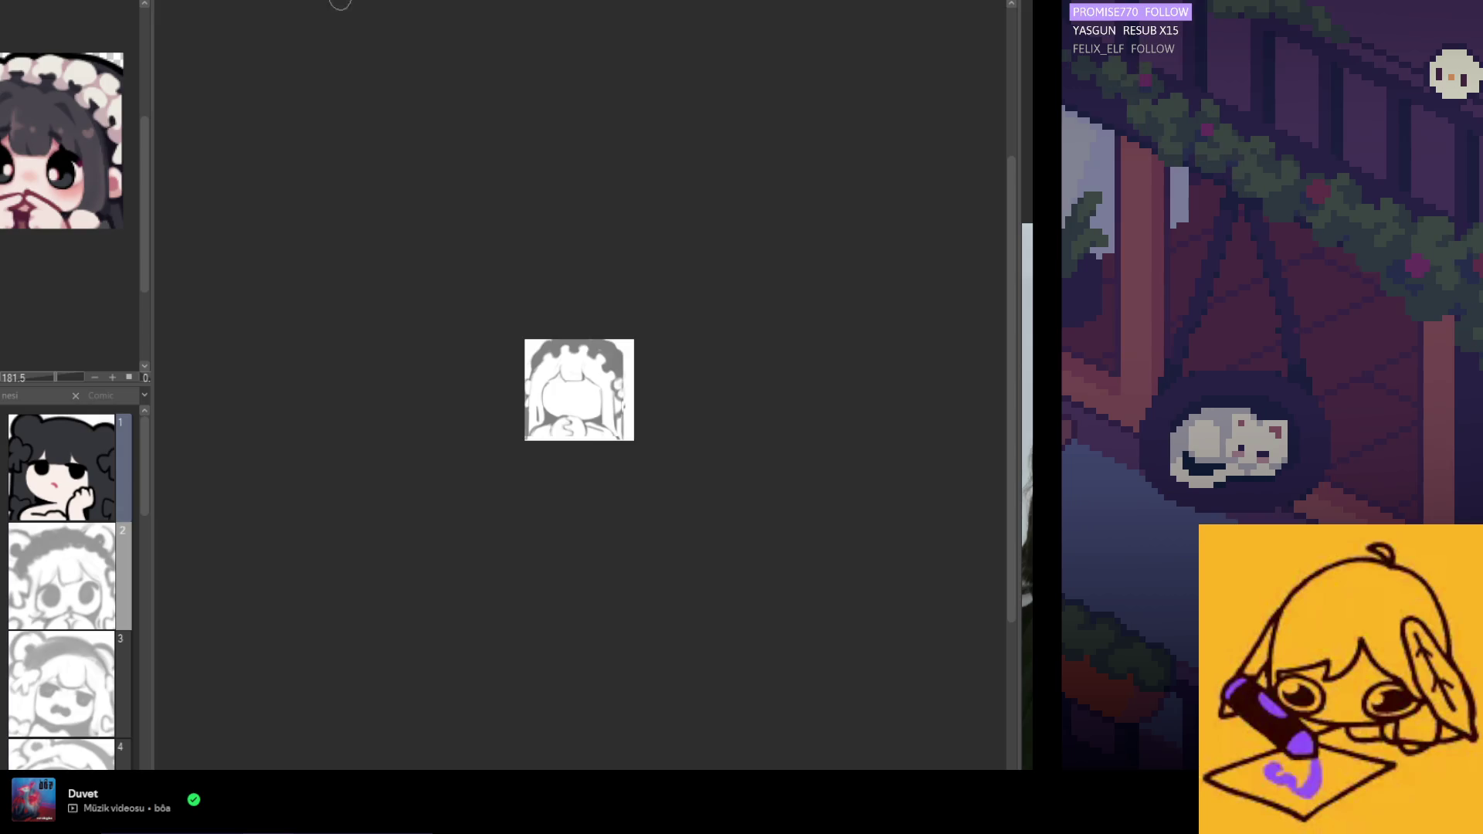
pyautogui.hotkey('ctrl', 'Tab')
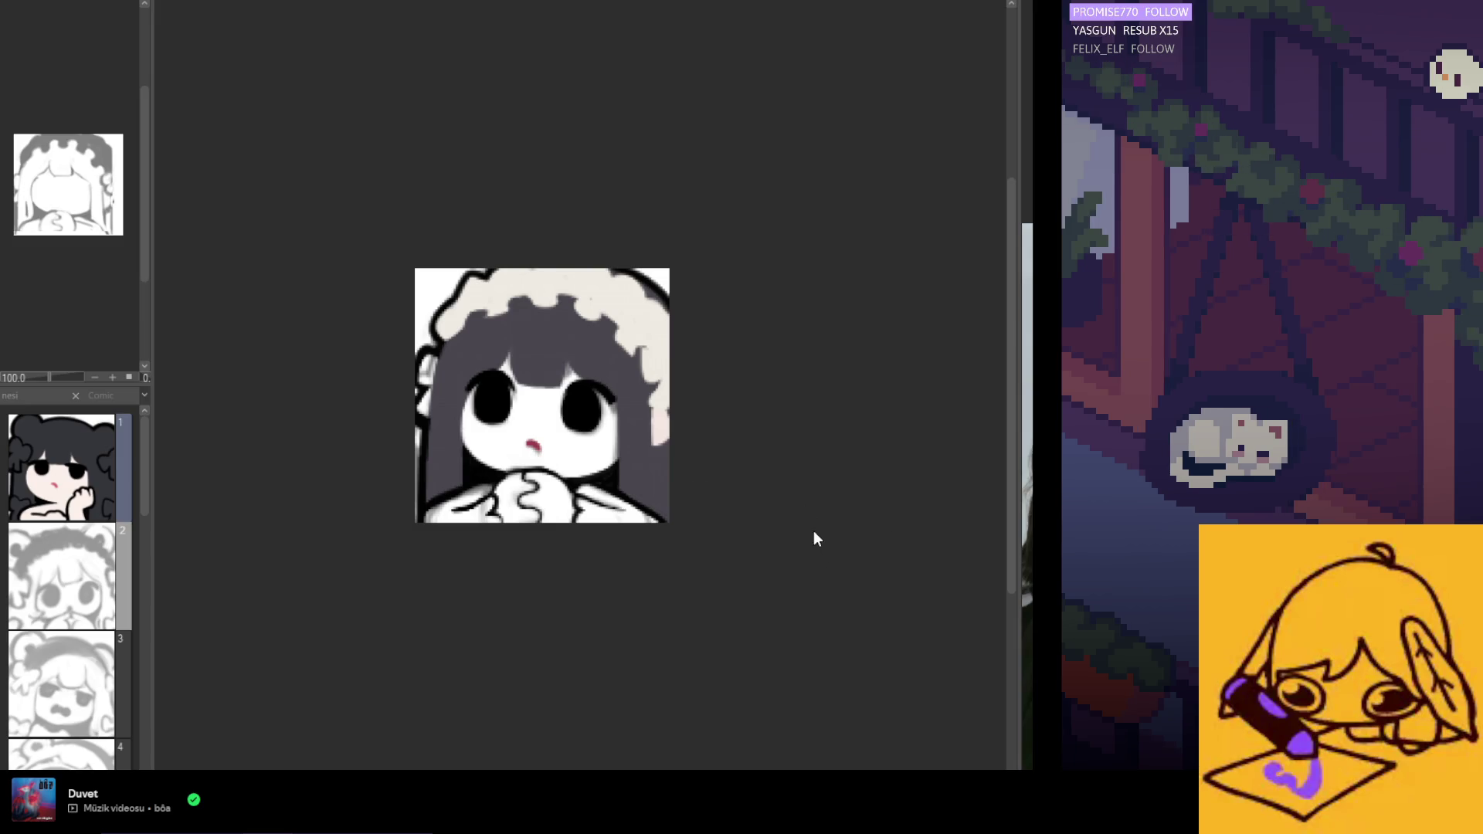
pyautogui.scroll(3, 75, 182)
pyautogui.scroll(-1, 75, 182)
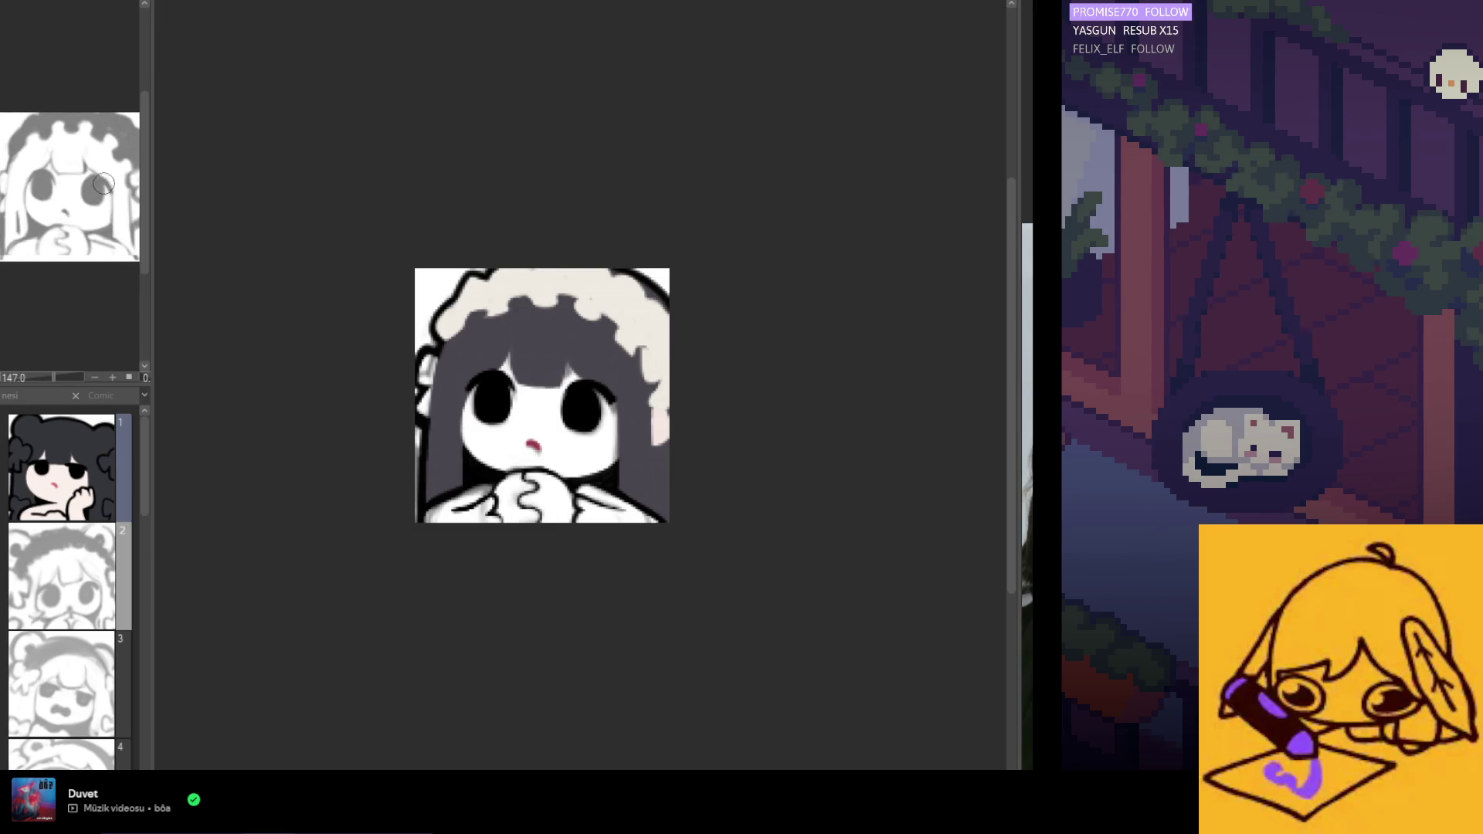
pyautogui.scroll(2, 479, 425)
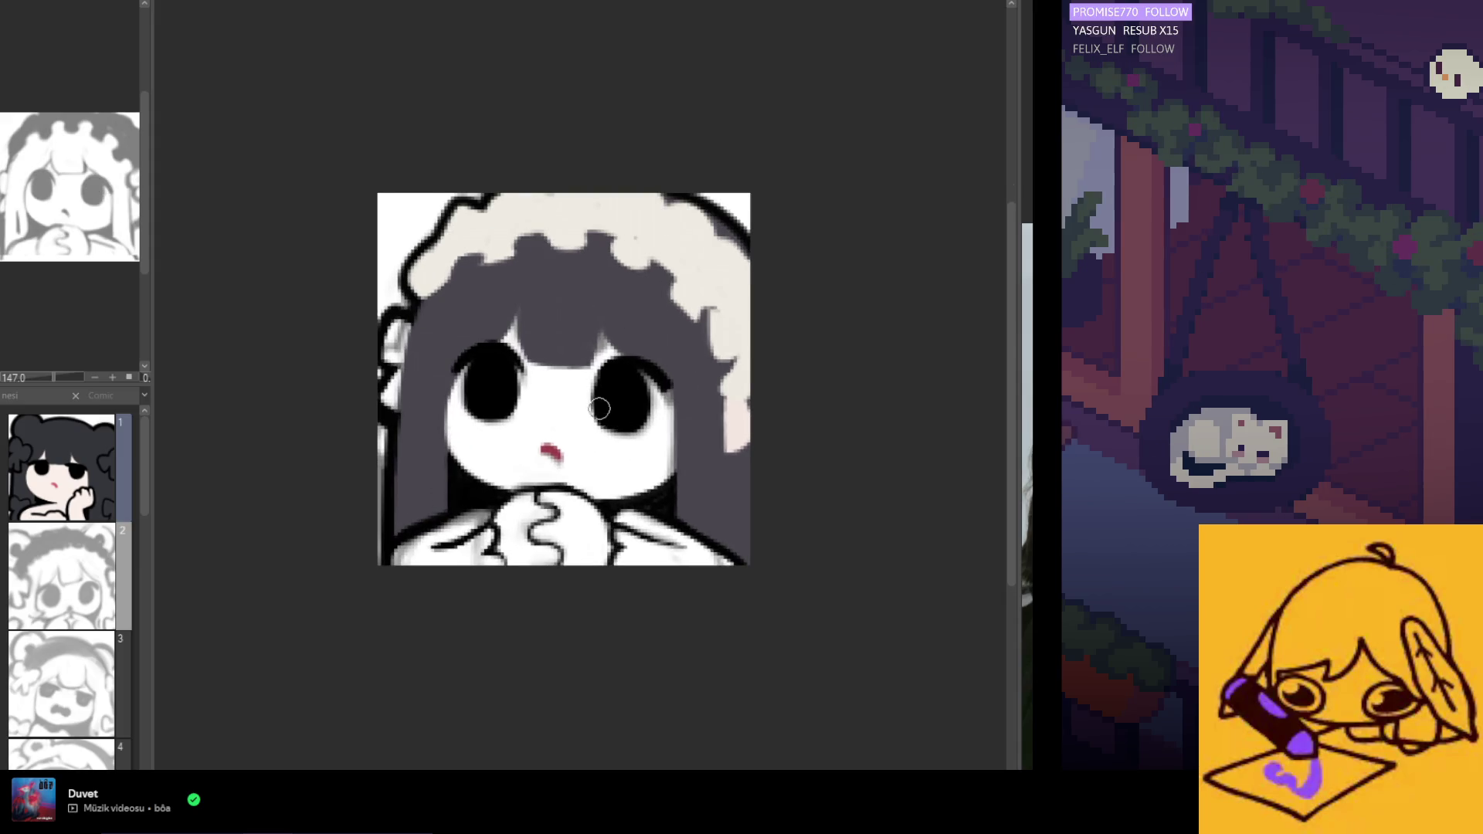
# Repaint the hair down the left of the face and along the drawing's left border.
pyautogui.scroll(-1, 599, 409)
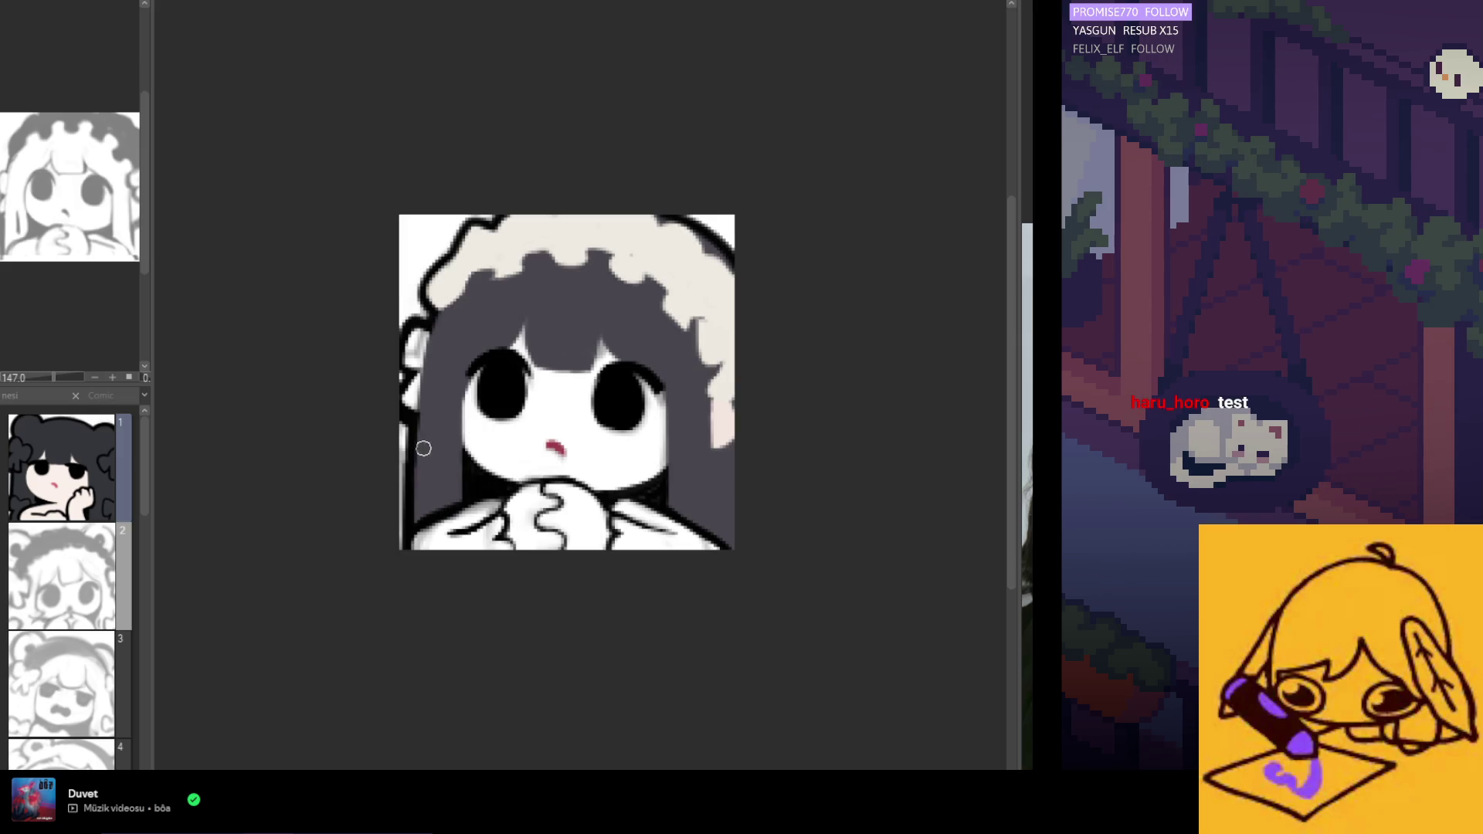
pyautogui.moveTo(415, 411); pyautogui.dragTo(419, 518)
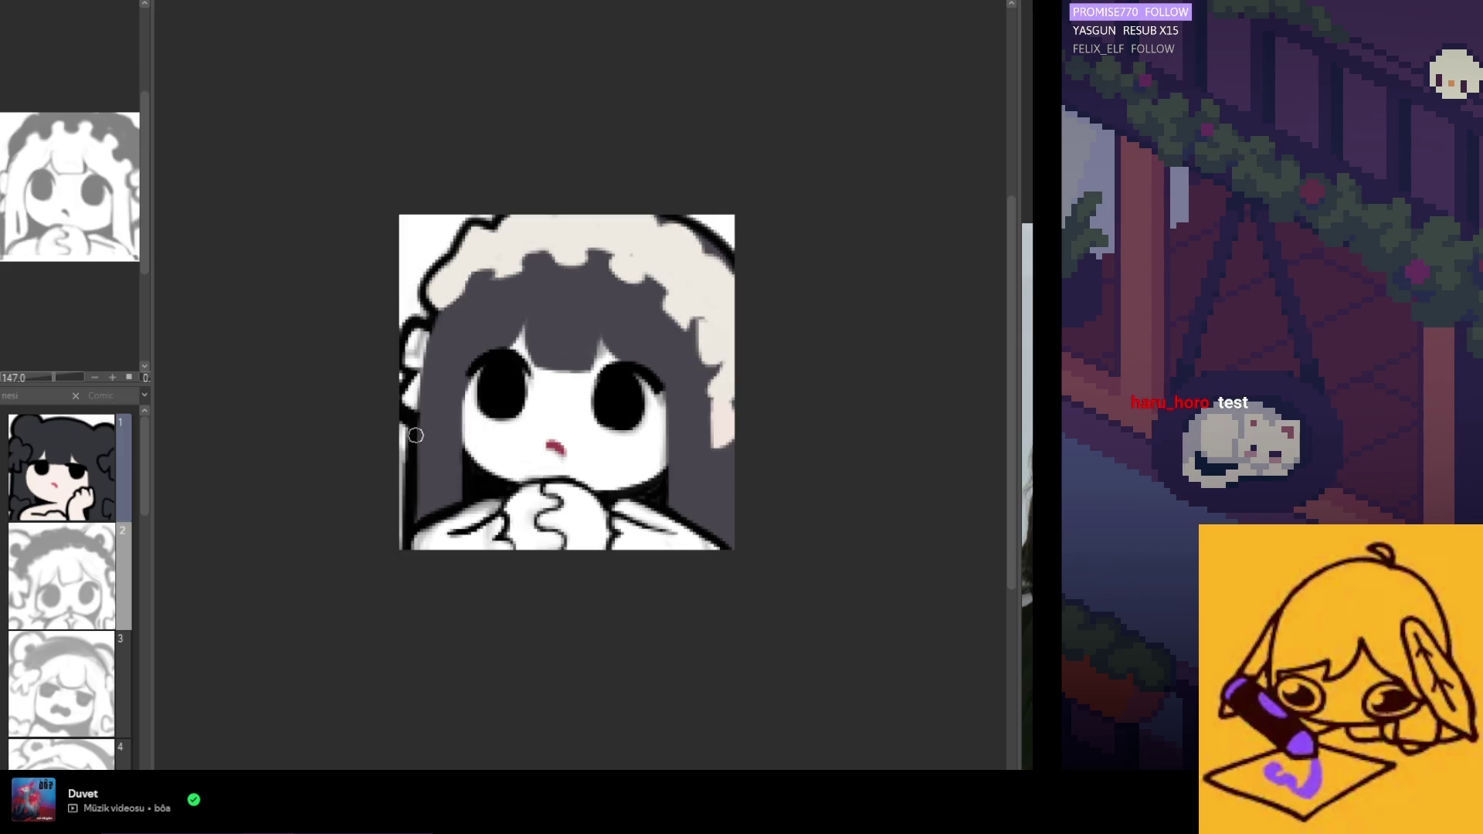
pyautogui.moveTo(407, 446); pyautogui.dragTo(402, 548)
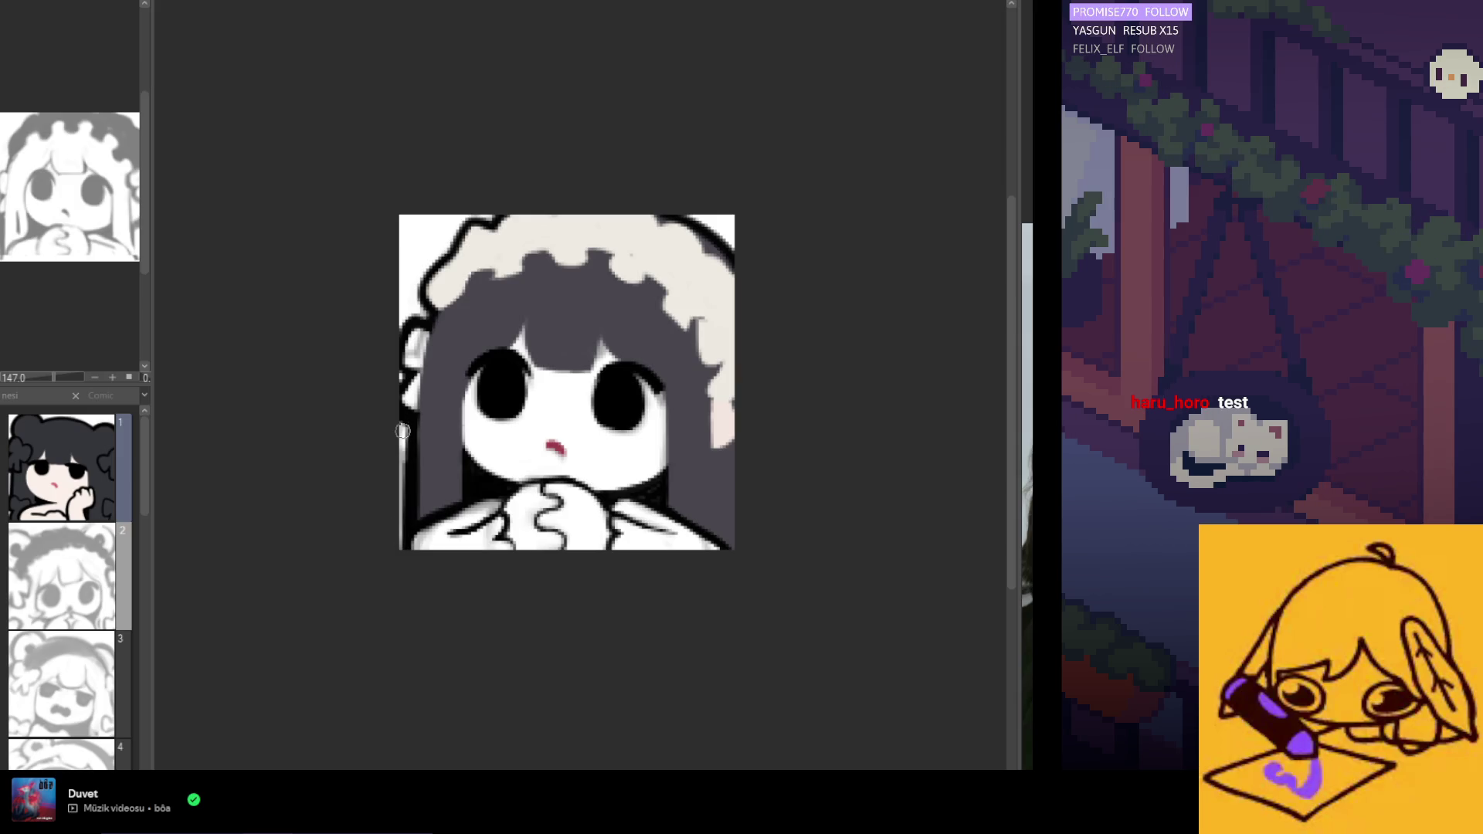
pyautogui.moveTo(403, 525)
pyautogui.mouseDown()
pyautogui.moveTo(430, 544)
pyautogui.moveTo(448, 520)
pyautogui.mouseUp()
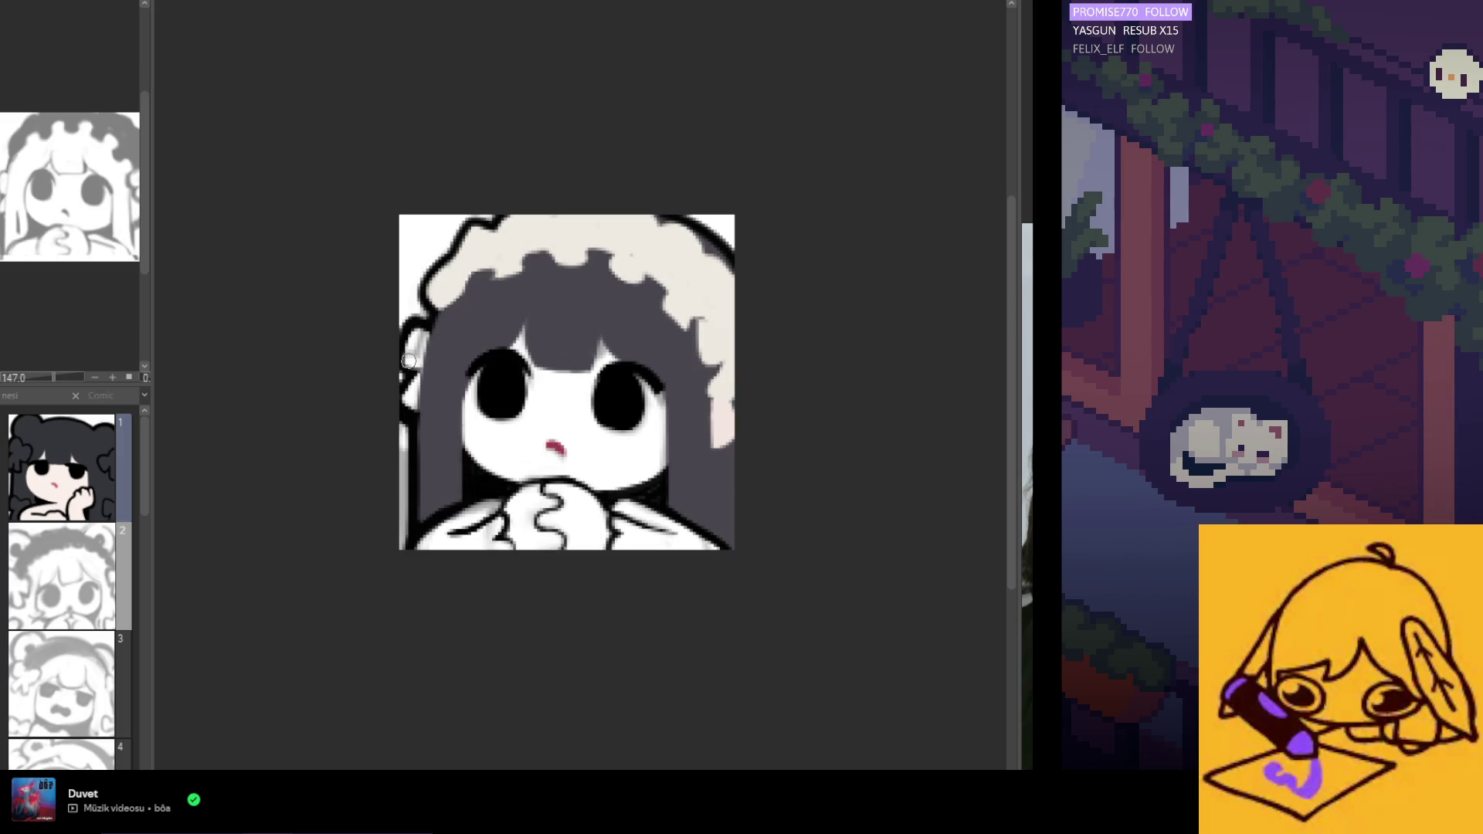
pyautogui.scroll(-2, 437, 424)
pyautogui.scroll(3, 528, 388)
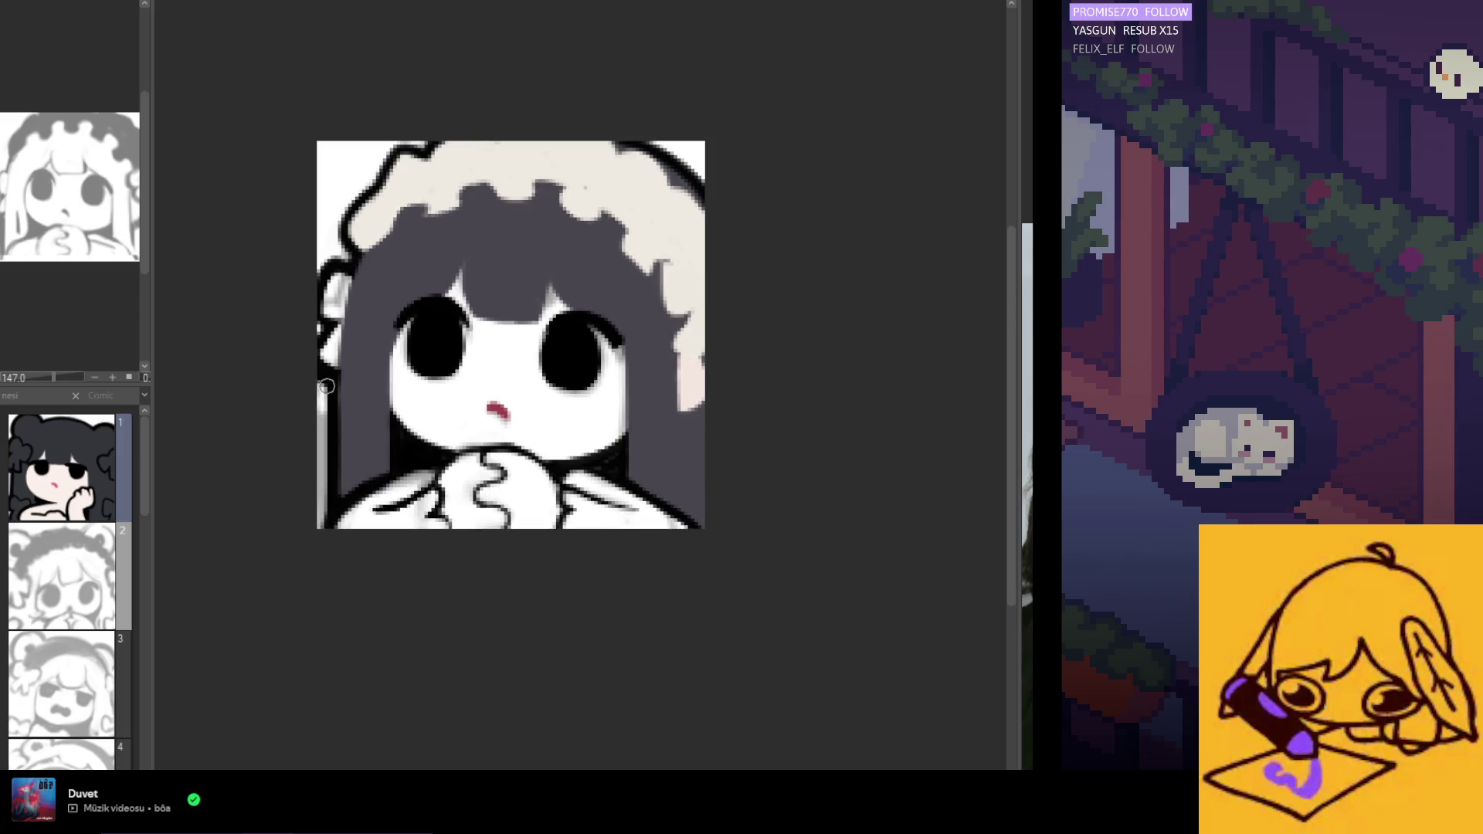
# Erase and redraw the headband's top-left outline darker, then sample black from the left eye.
pyautogui.moveTo(377, 182)
pyautogui.mouseDown()
pyautogui.moveTo(349, 208)
pyautogui.moveTo(379, 180)
pyautogui.mouseUp()
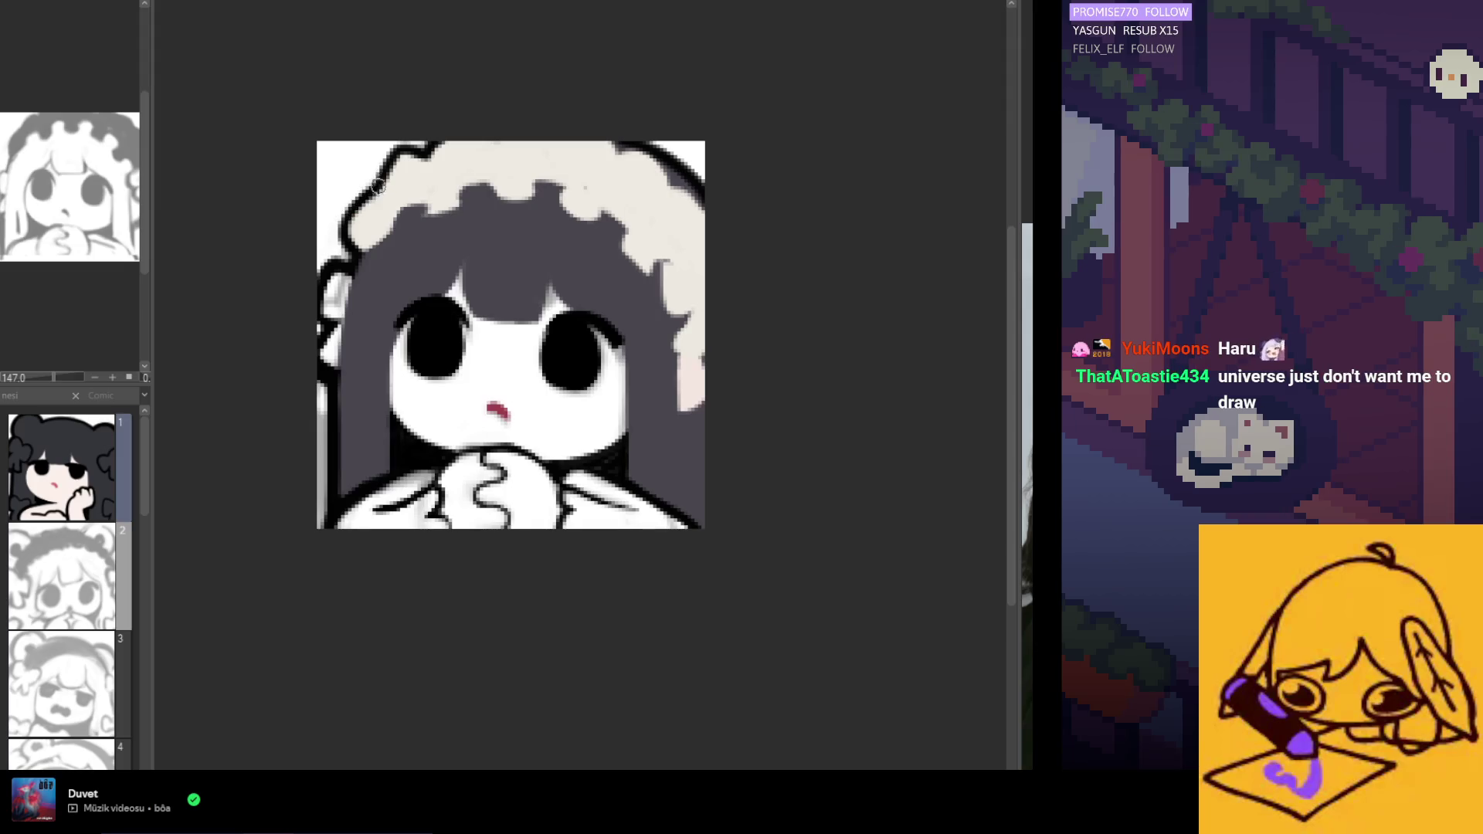
pyautogui.moveTo(346, 232)
pyautogui.mouseDown()
pyautogui.moveTo(362, 201)
pyautogui.moveTo(338, 228)
pyautogui.moveTo(348, 263)
pyautogui.mouseUp()
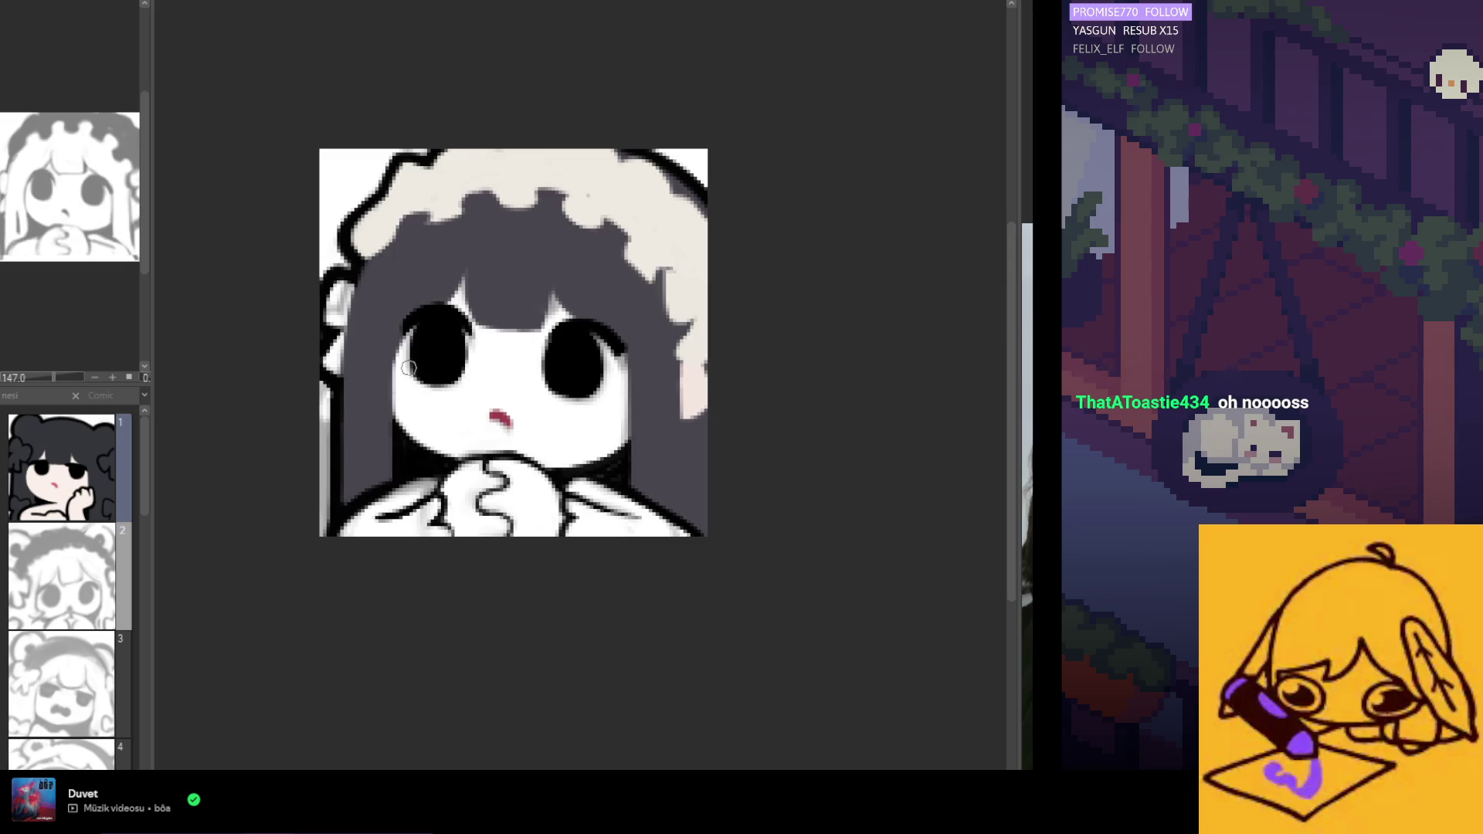
pyautogui.keyDown('alt'); pyautogui.click(444, 349); pyautogui.keyUp('alt')
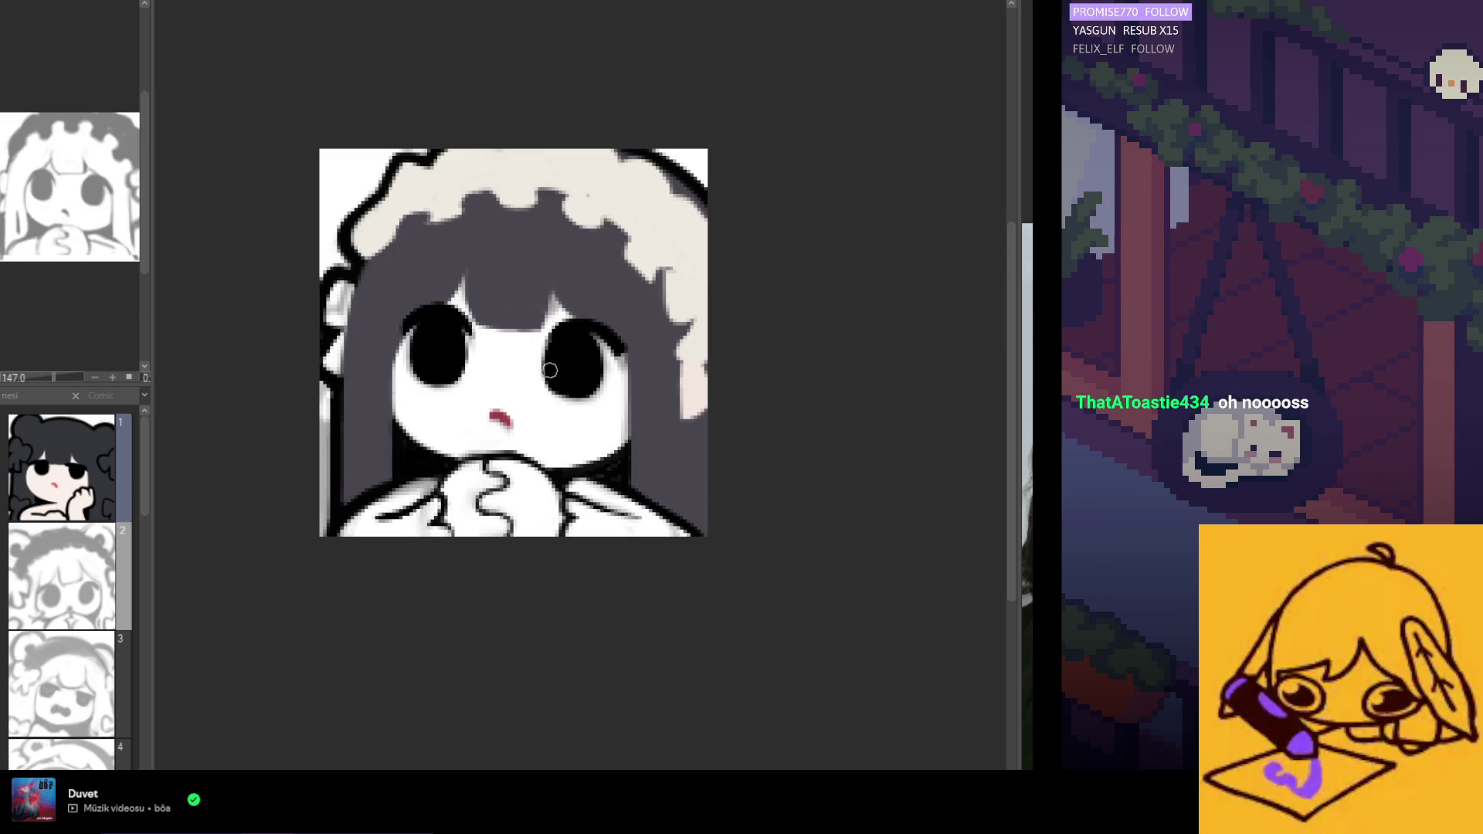
# Shrink the mouth to a small red dot and fill the headband edge notches with cream.
pyautogui.keyDown('alt'); pyautogui.click(495, 417); pyautogui.keyUp('alt')
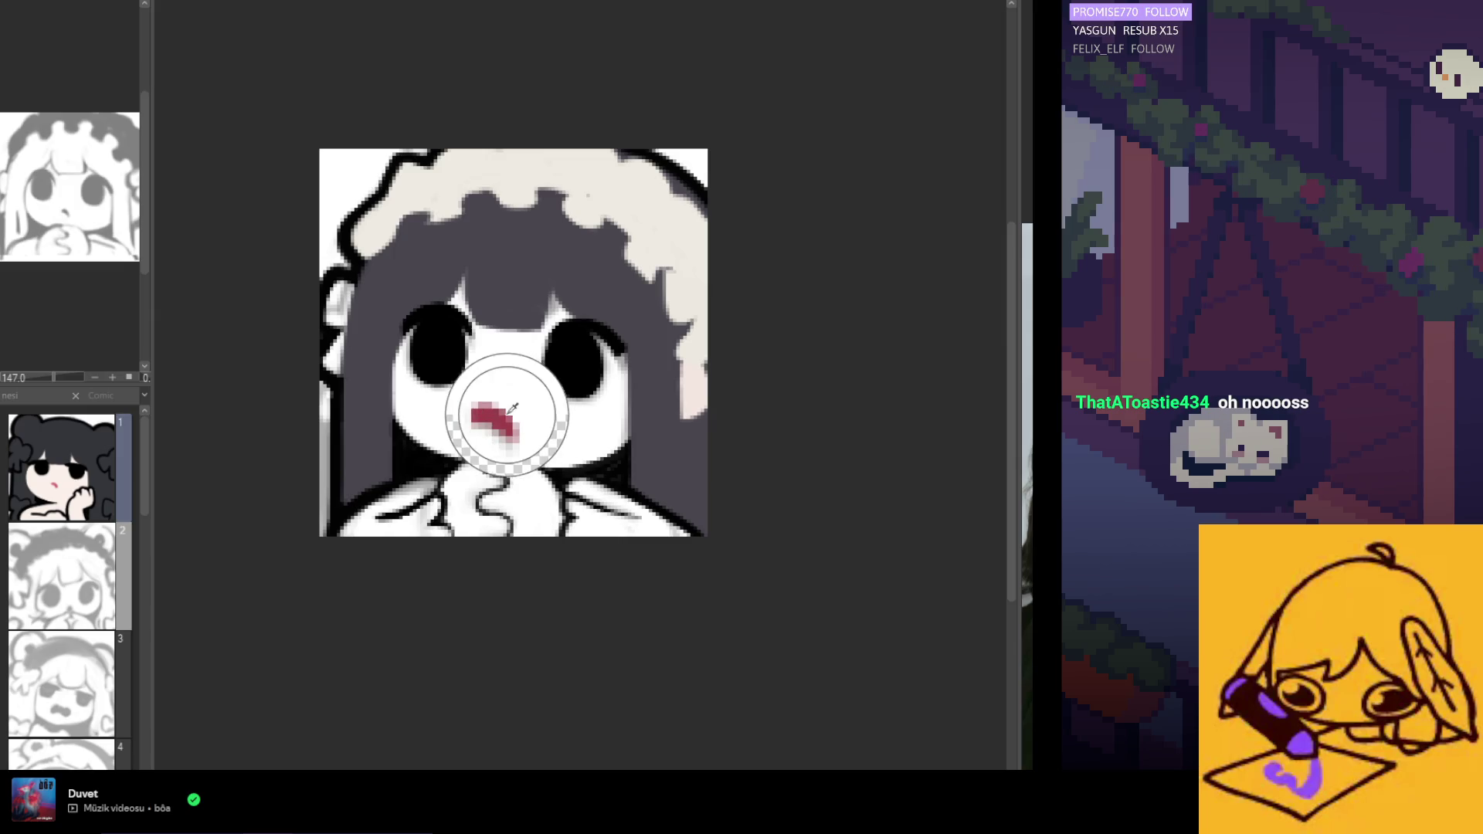
pyautogui.moveTo(496, 416); pyautogui.dragTo(504, 429)
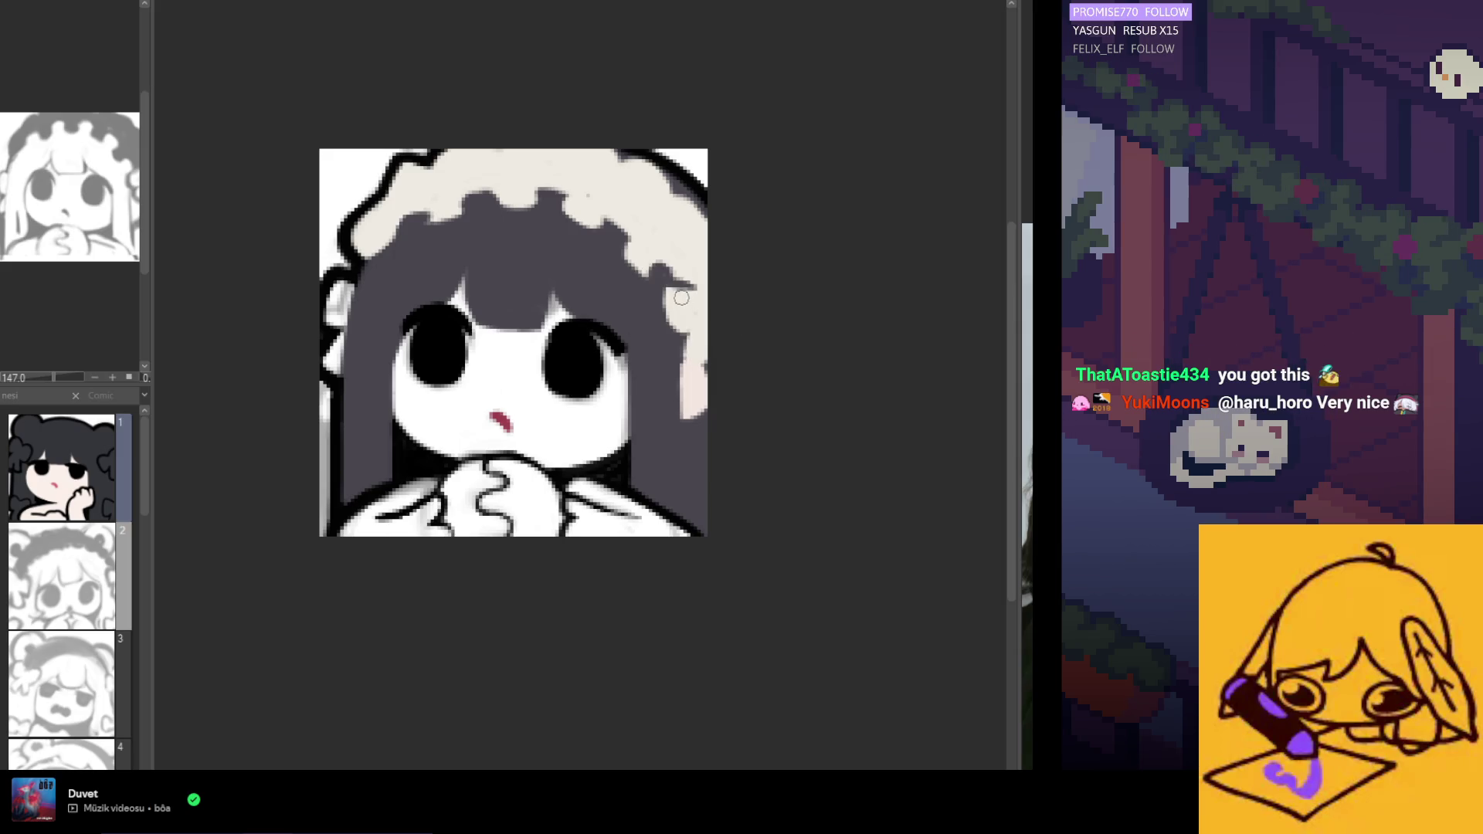
pyautogui.moveTo(670, 286); pyautogui.dragTo(694, 284)
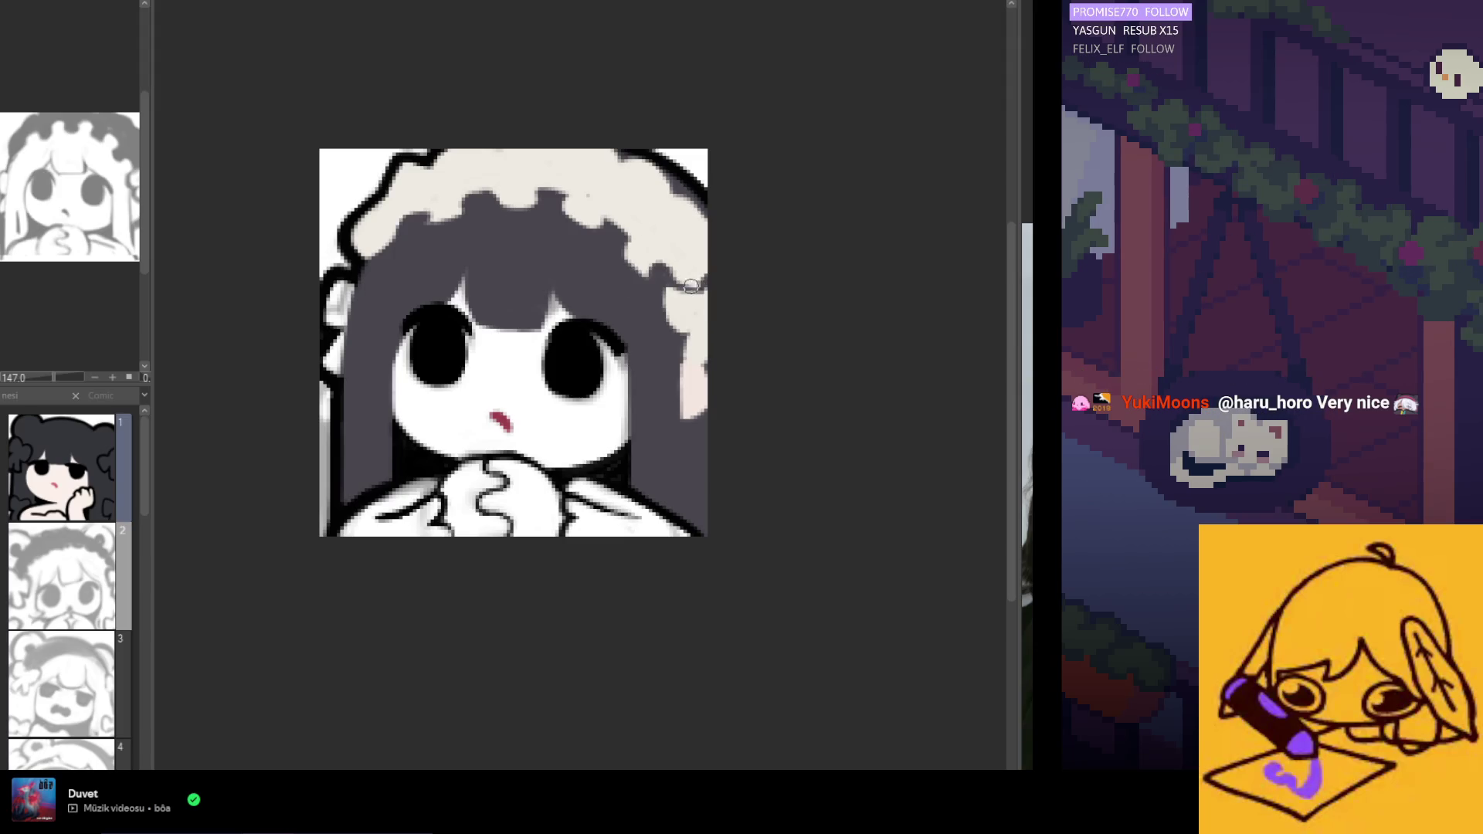
pyautogui.moveTo(677, 284); pyautogui.dragTo(680, 319)
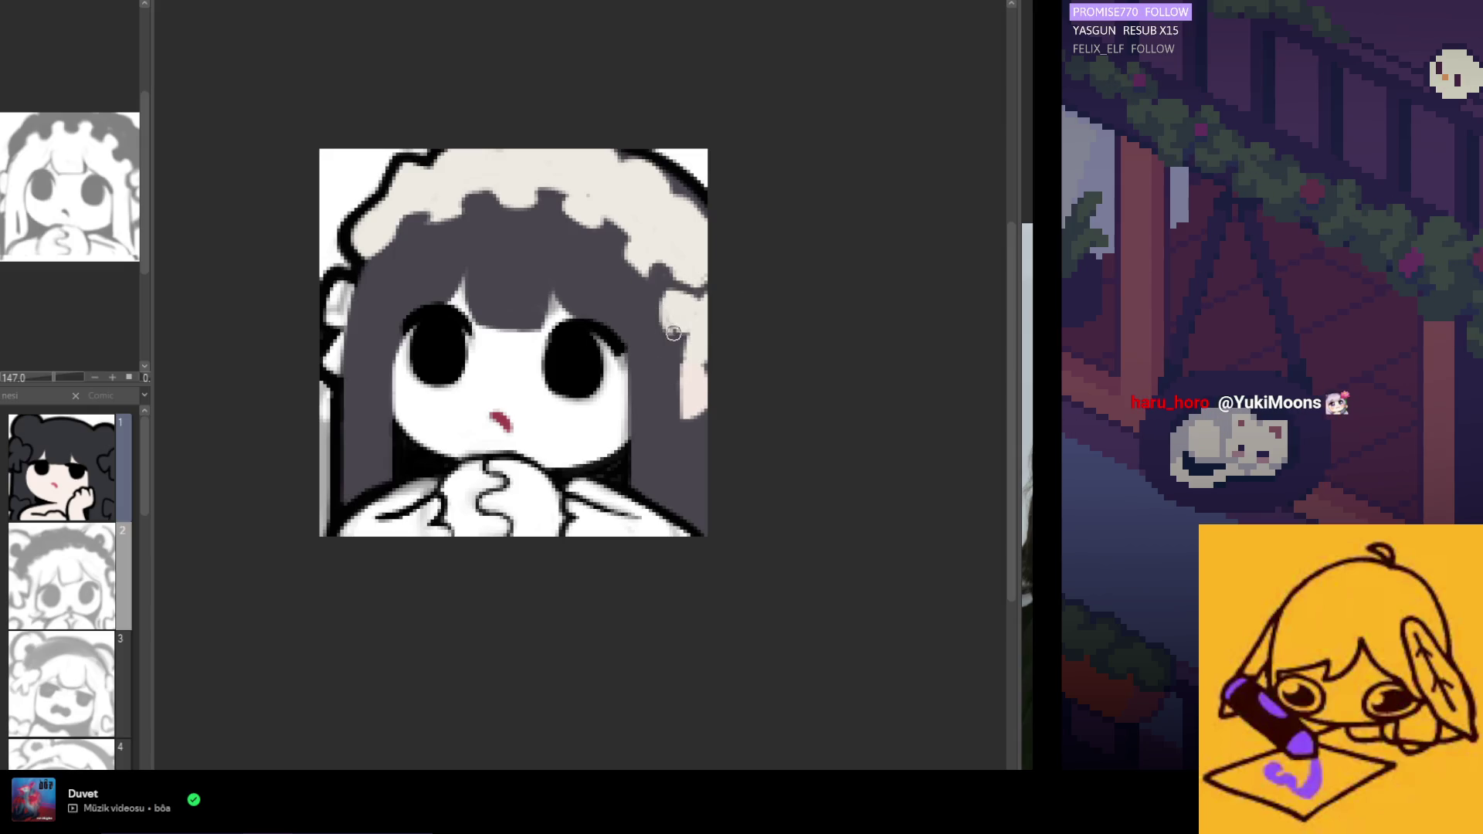
pyautogui.moveTo(662, 293)
pyautogui.mouseDown()
pyautogui.moveTo(681, 291)
pyautogui.moveTo(672, 309)
pyautogui.mouseUp()
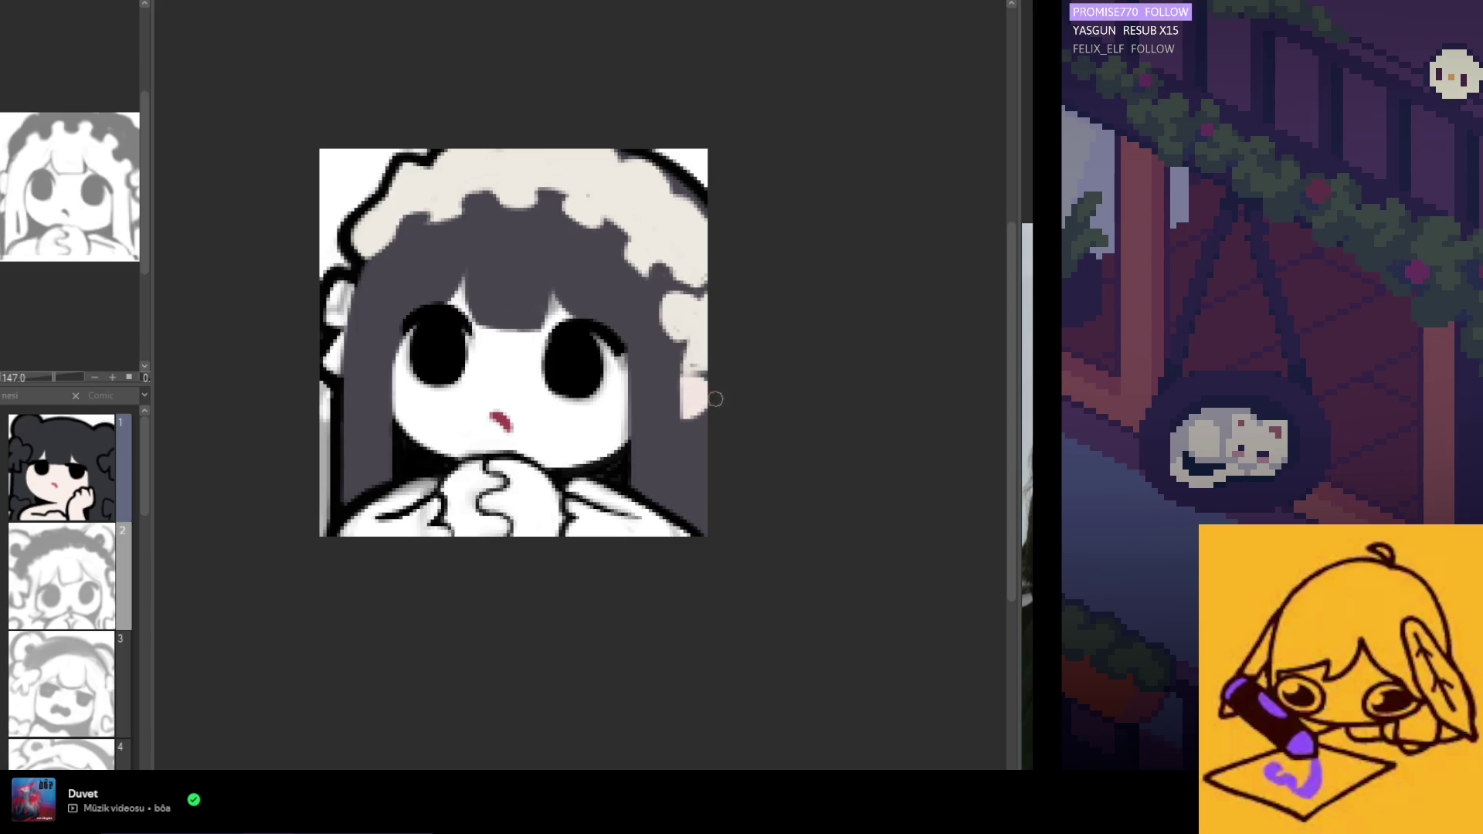
# Extend the blush on both cheeks using Flip Horizontal, then touch up the right hair puff grey.
pyautogui.moveTo(691, 380)
pyautogui.mouseDown()
pyautogui.moveTo(682, 421)
pyautogui.moveTo(679, 388)
pyautogui.mouseUp()
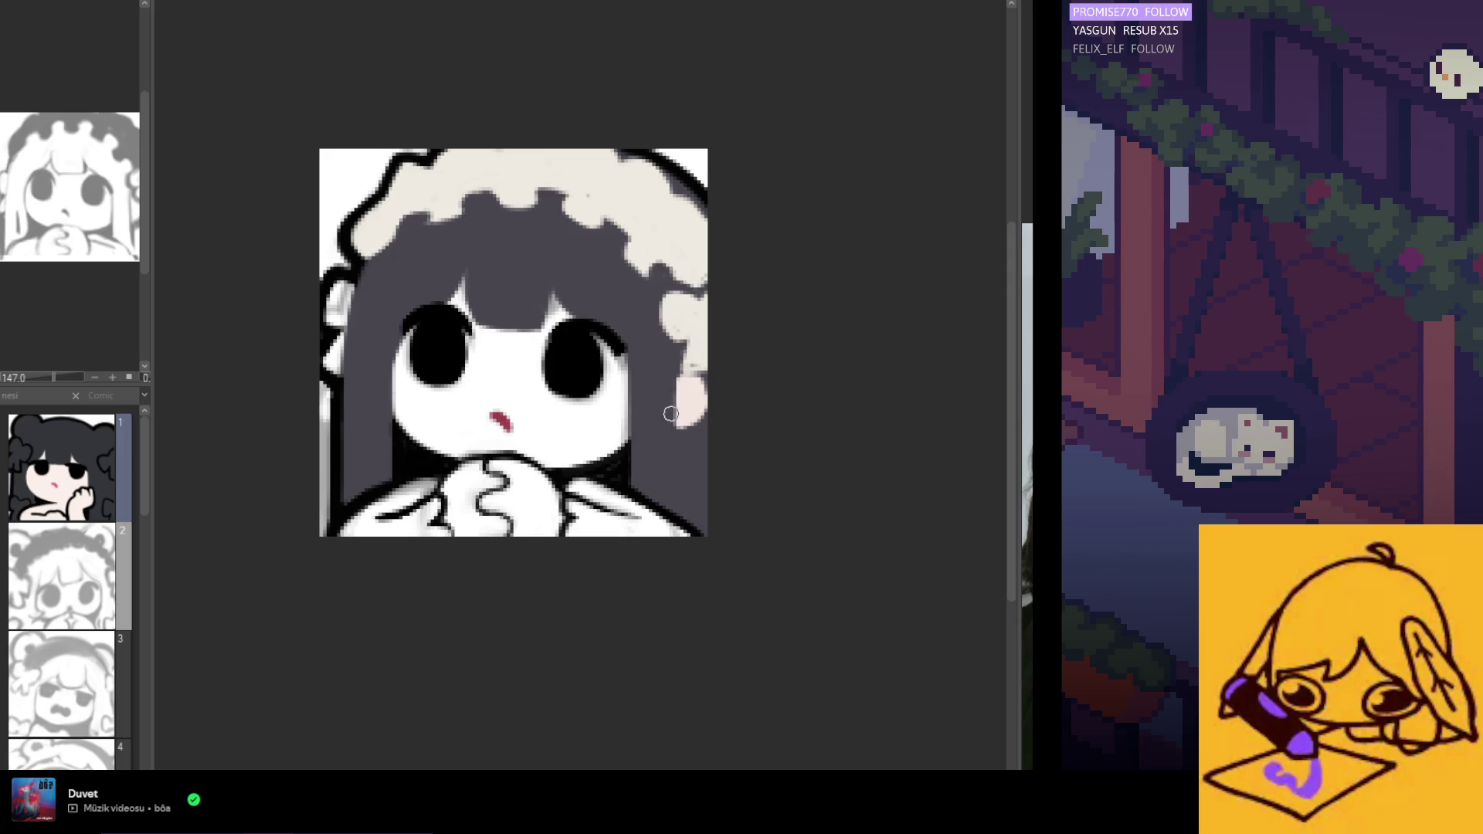
pyautogui.press('h')
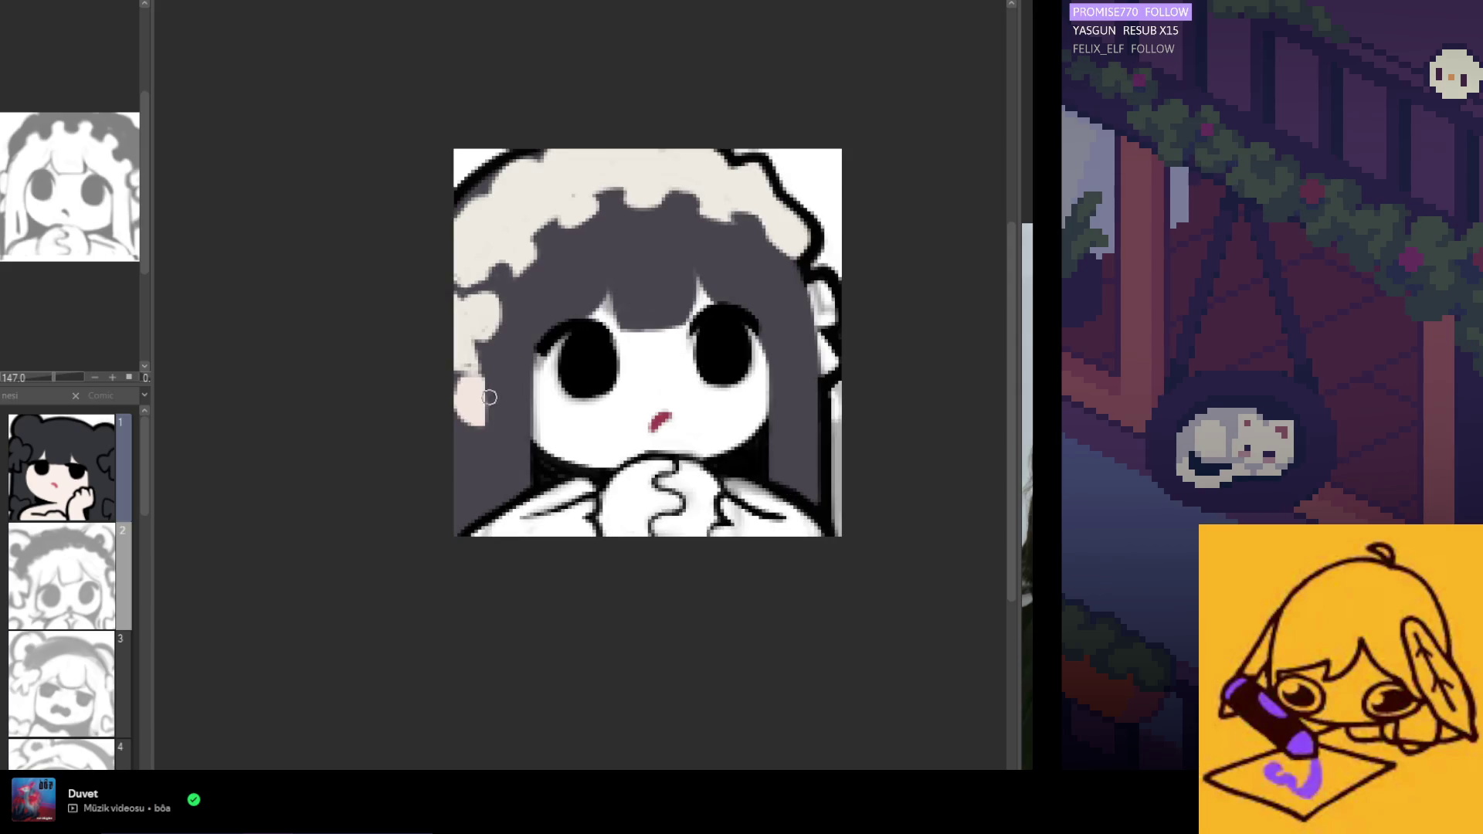
pyautogui.moveTo(479, 373)
pyautogui.mouseDown()
pyautogui.moveTo(485, 409)
pyautogui.moveTo(492, 354)
pyautogui.mouseUp()
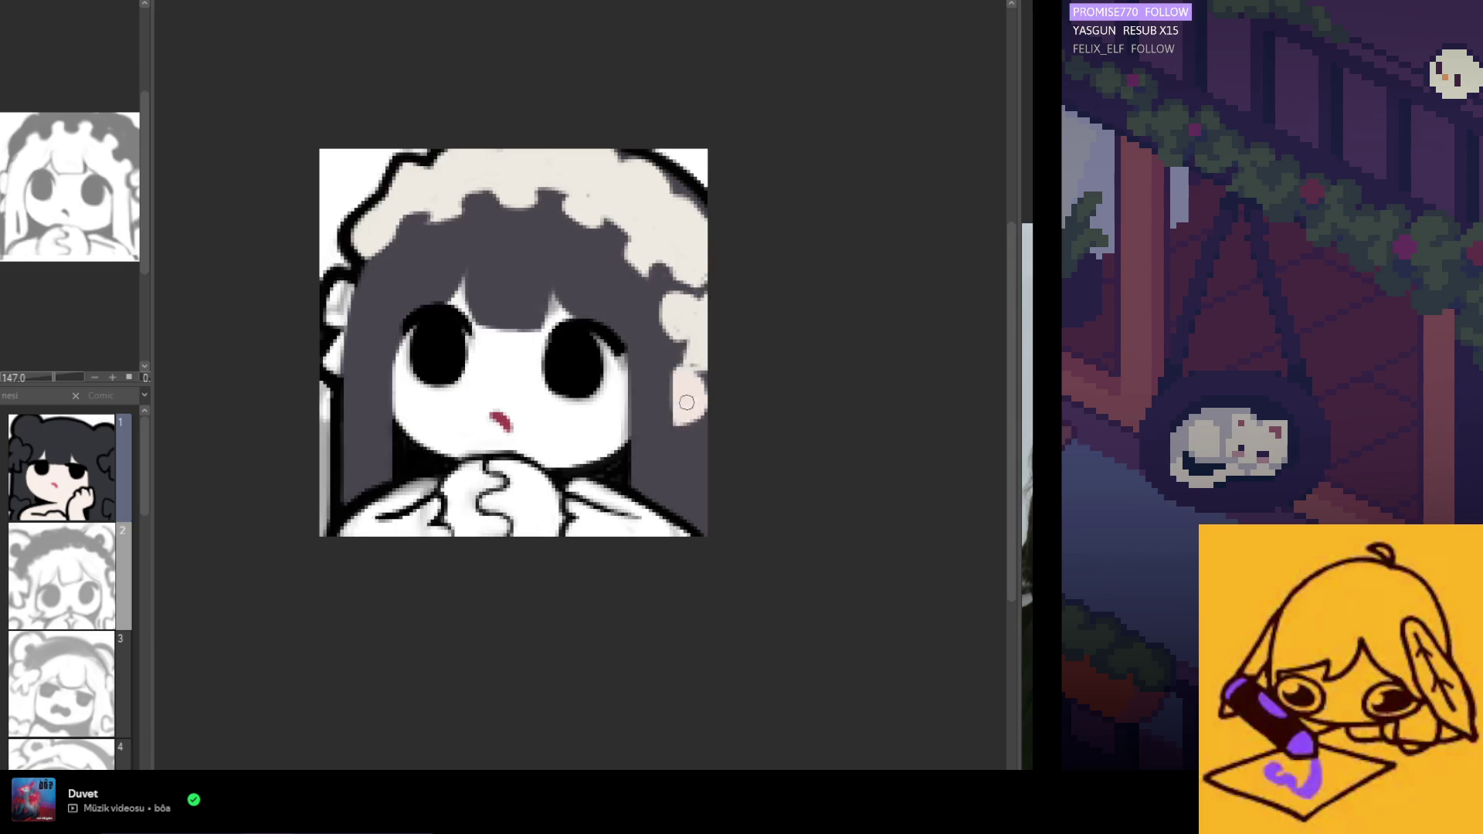
pyautogui.press('h')
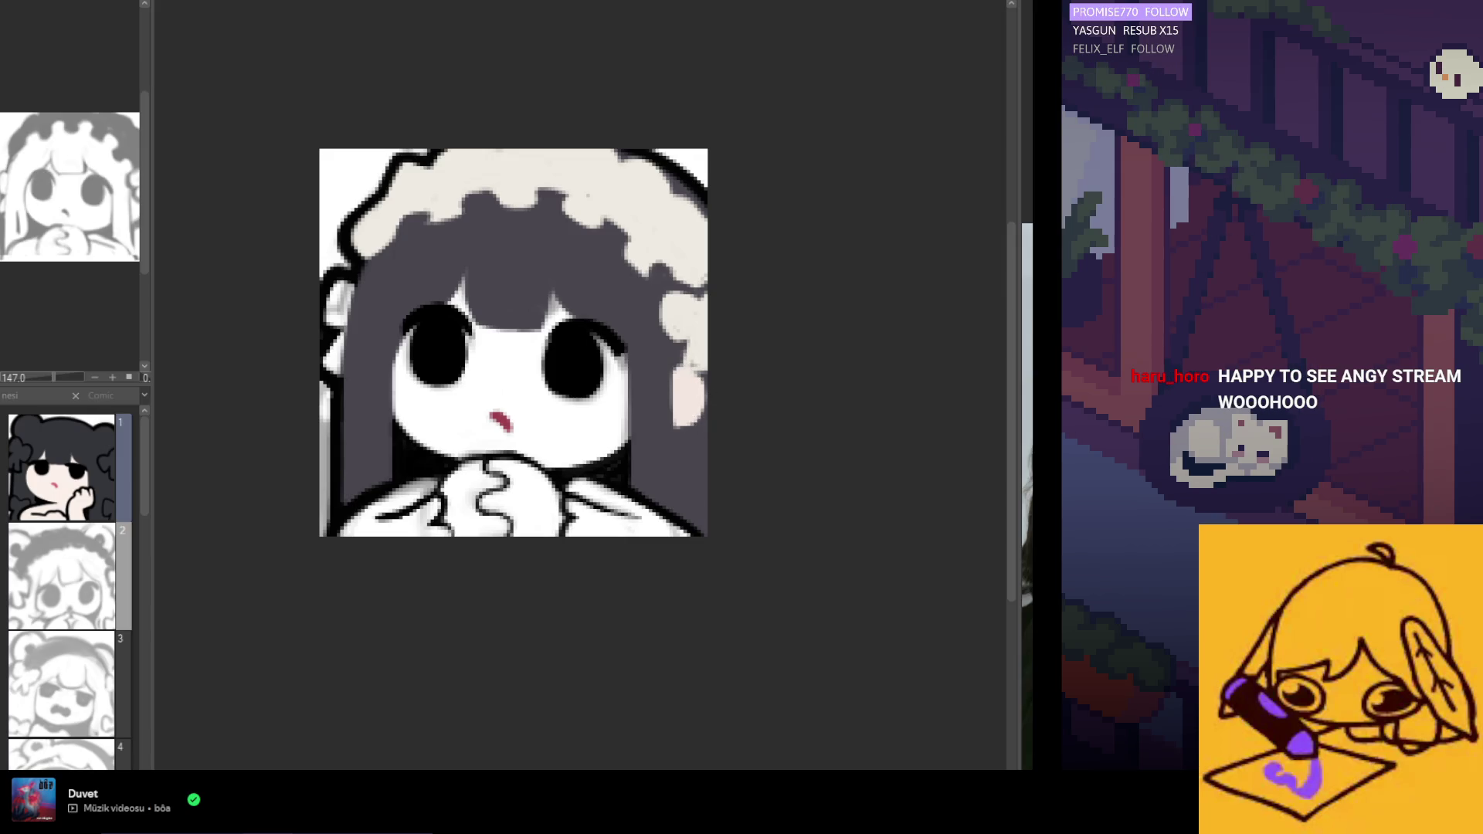
pyautogui.moveTo(689, 345); pyautogui.dragTo(696, 335)
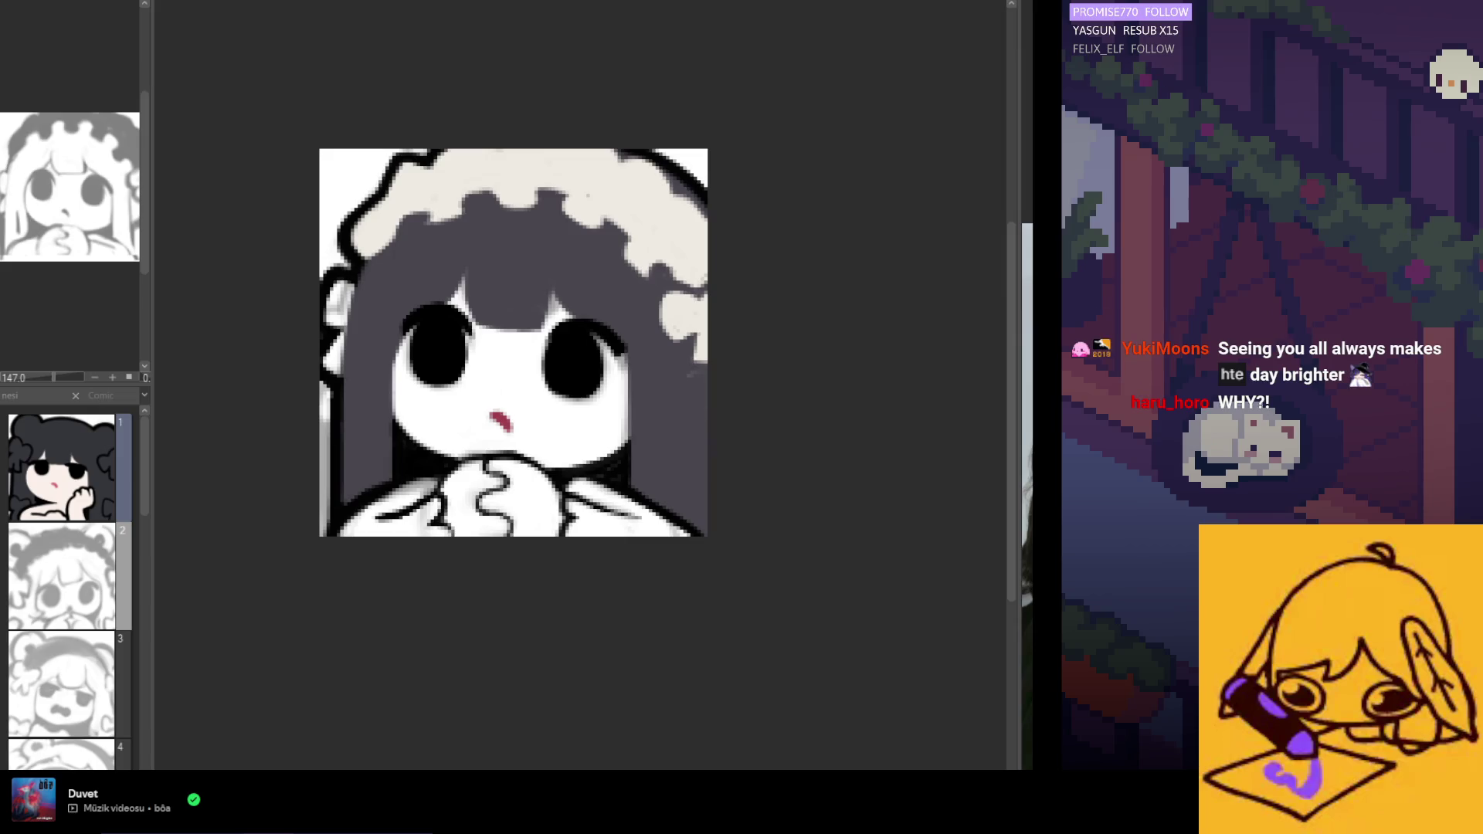
# Restore the pink right-cheek blush and redraw the dark hair edge along the left cheek.
pyautogui.hotkey('ctrl', 'y')
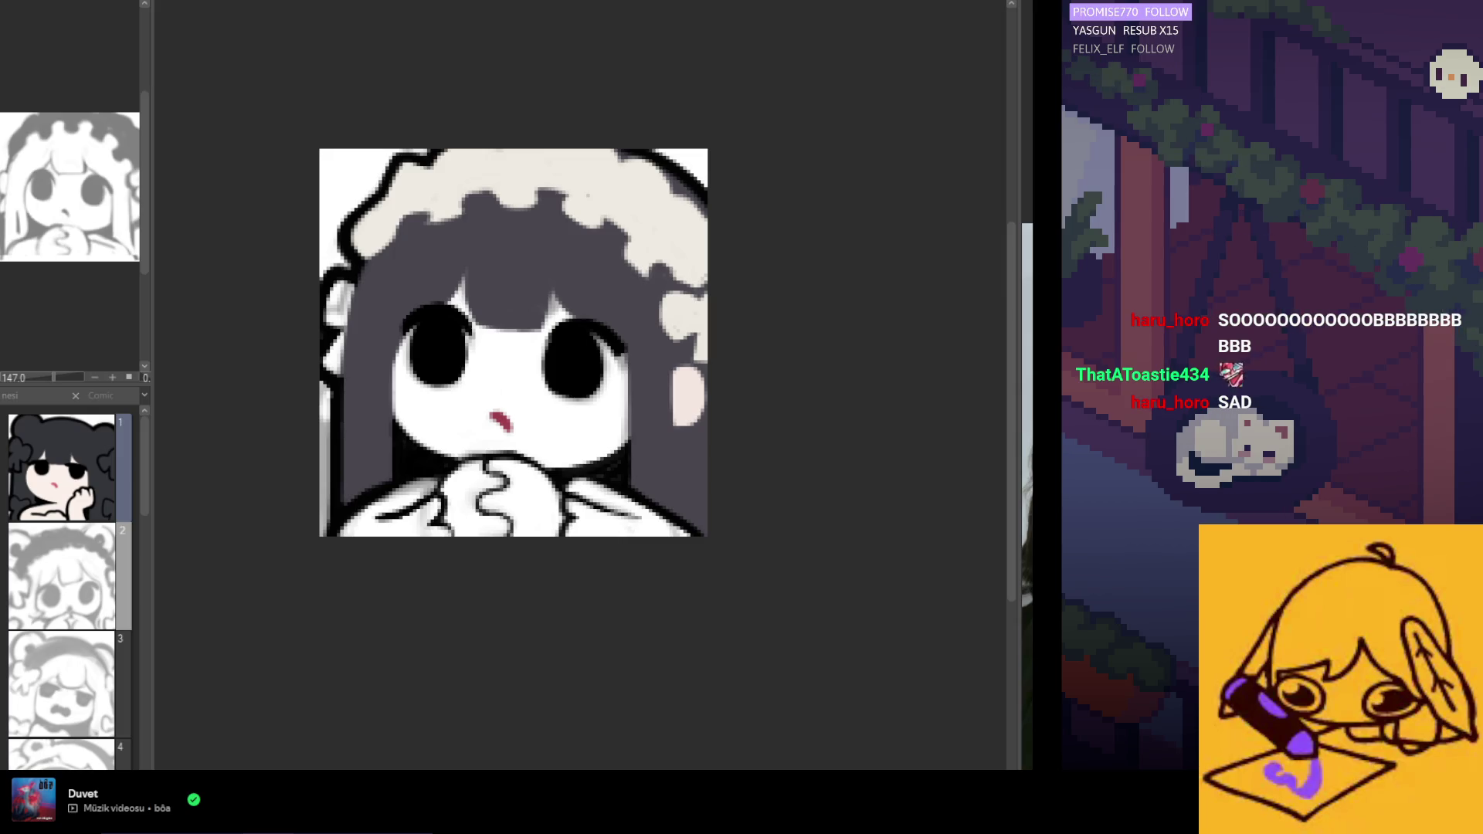
pyautogui.moveTo(645, 439); pyautogui.dragTo(591, 460)
pyautogui.hotkey('ctrl', 'z')
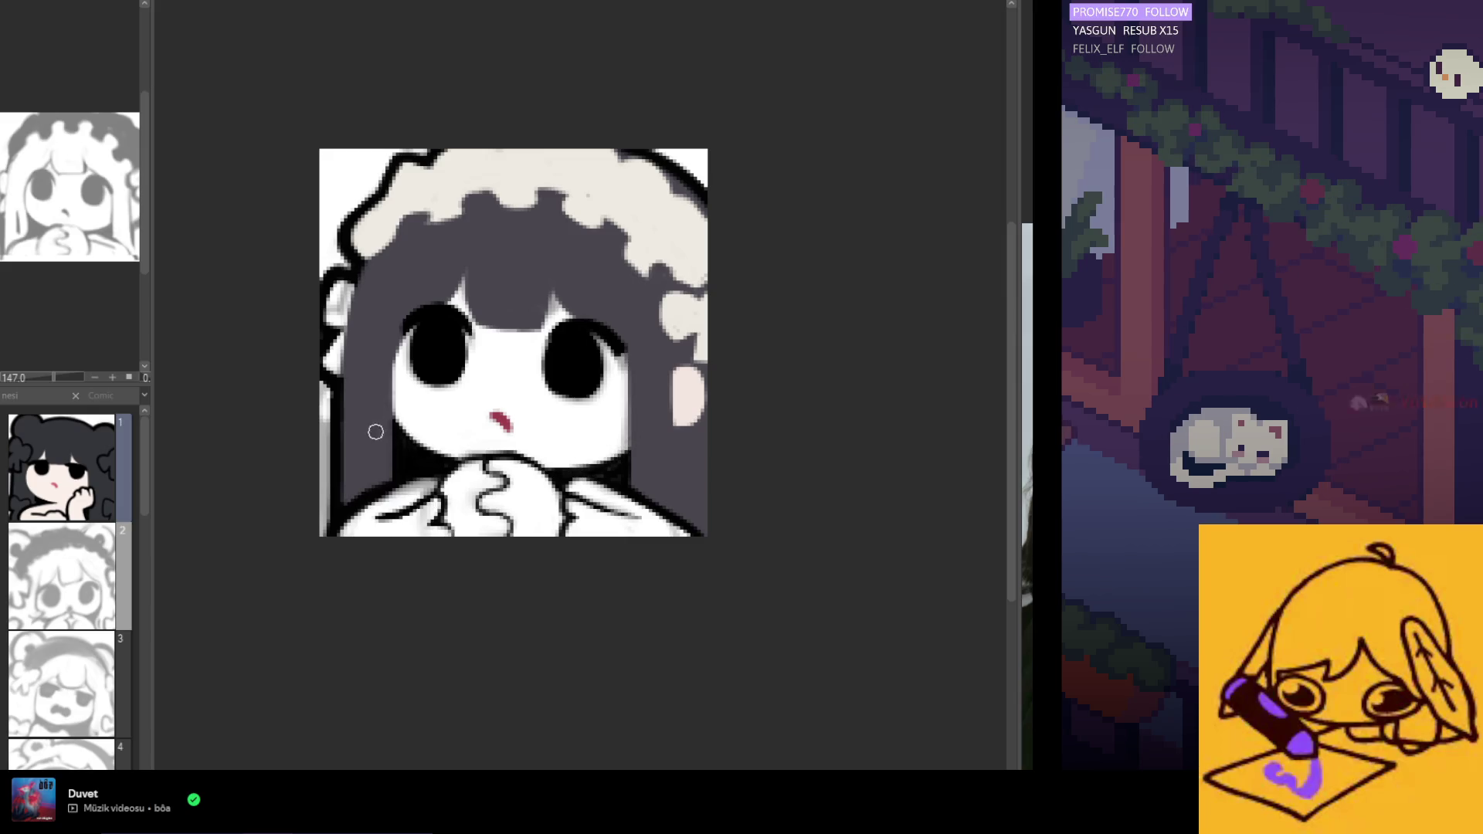
pyautogui.moveTo(394, 387)
pyautogui.mouseDown()
pyautogui.moveTo(400, 434)
pyautogui.moveTo(395, 388)
pyautogui.mouseUp()
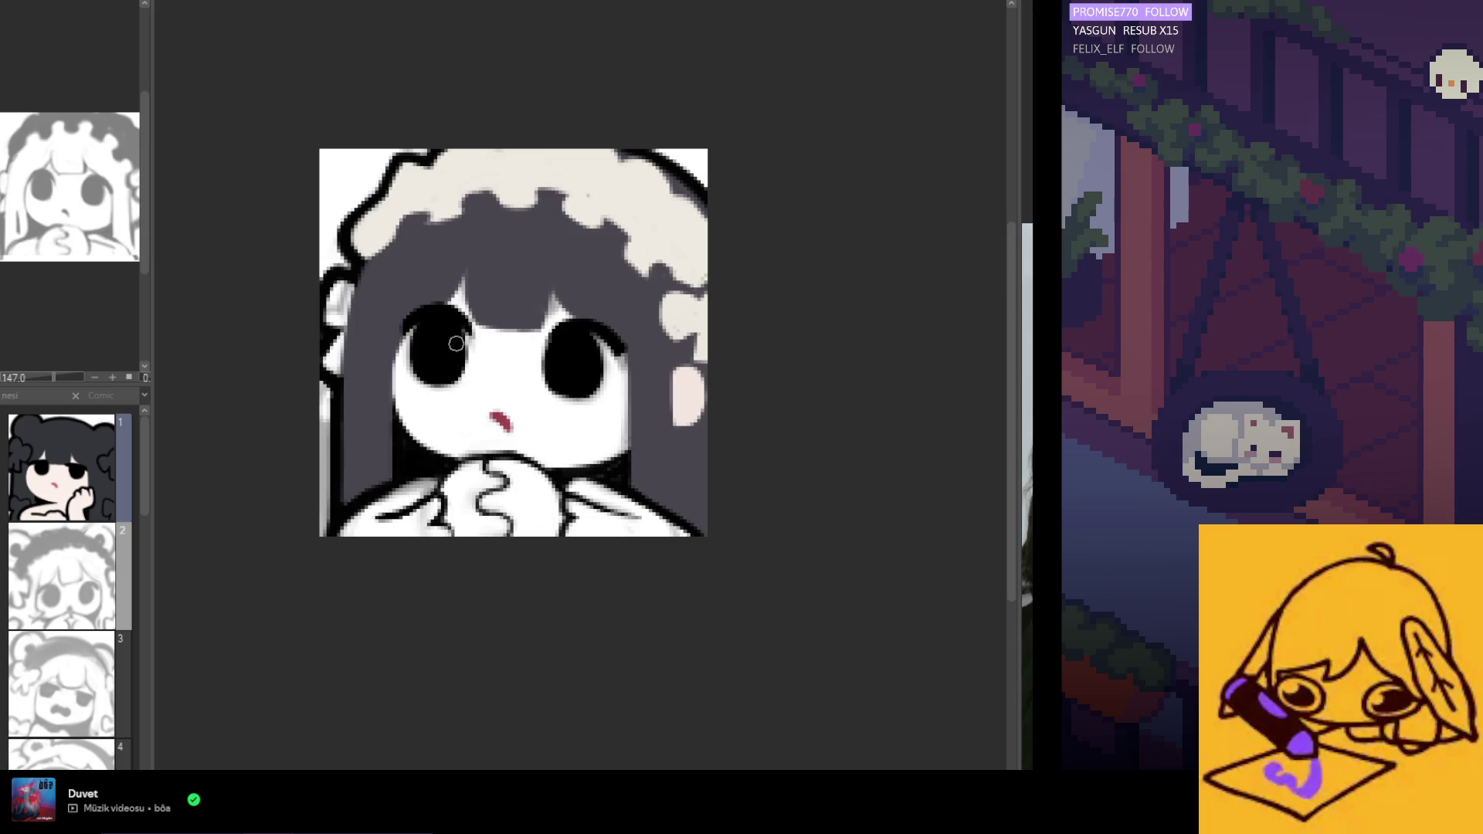
pyautogui.keyDown('alt'); pyautogui.click(421, 437); pyautogui.keyUp('alt')
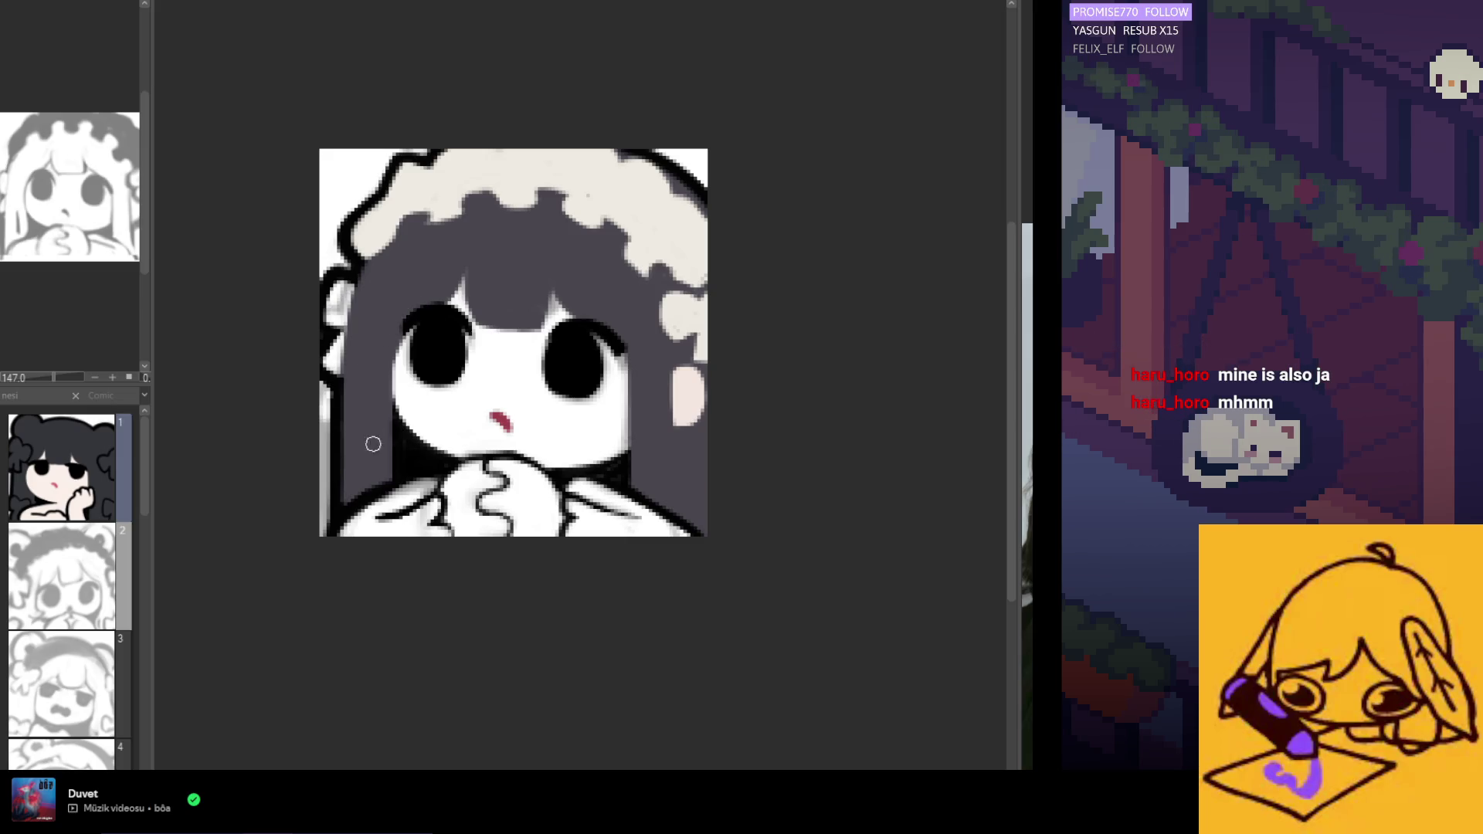
pyautogui.moveTo(399, 341); pyautogui.dragTo(394, 409)
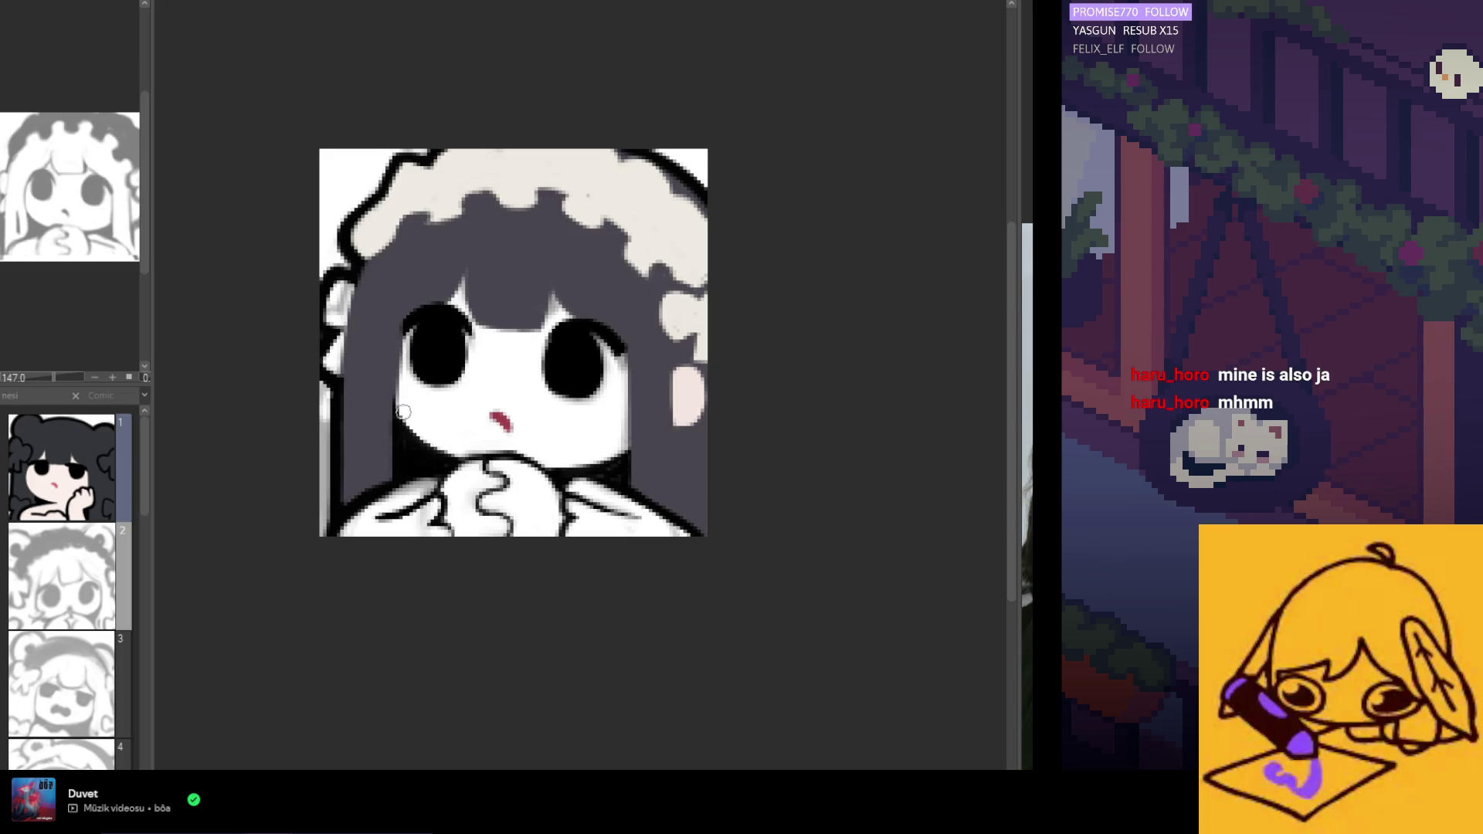
pyautogui.hotkey('ctrl', 'z')
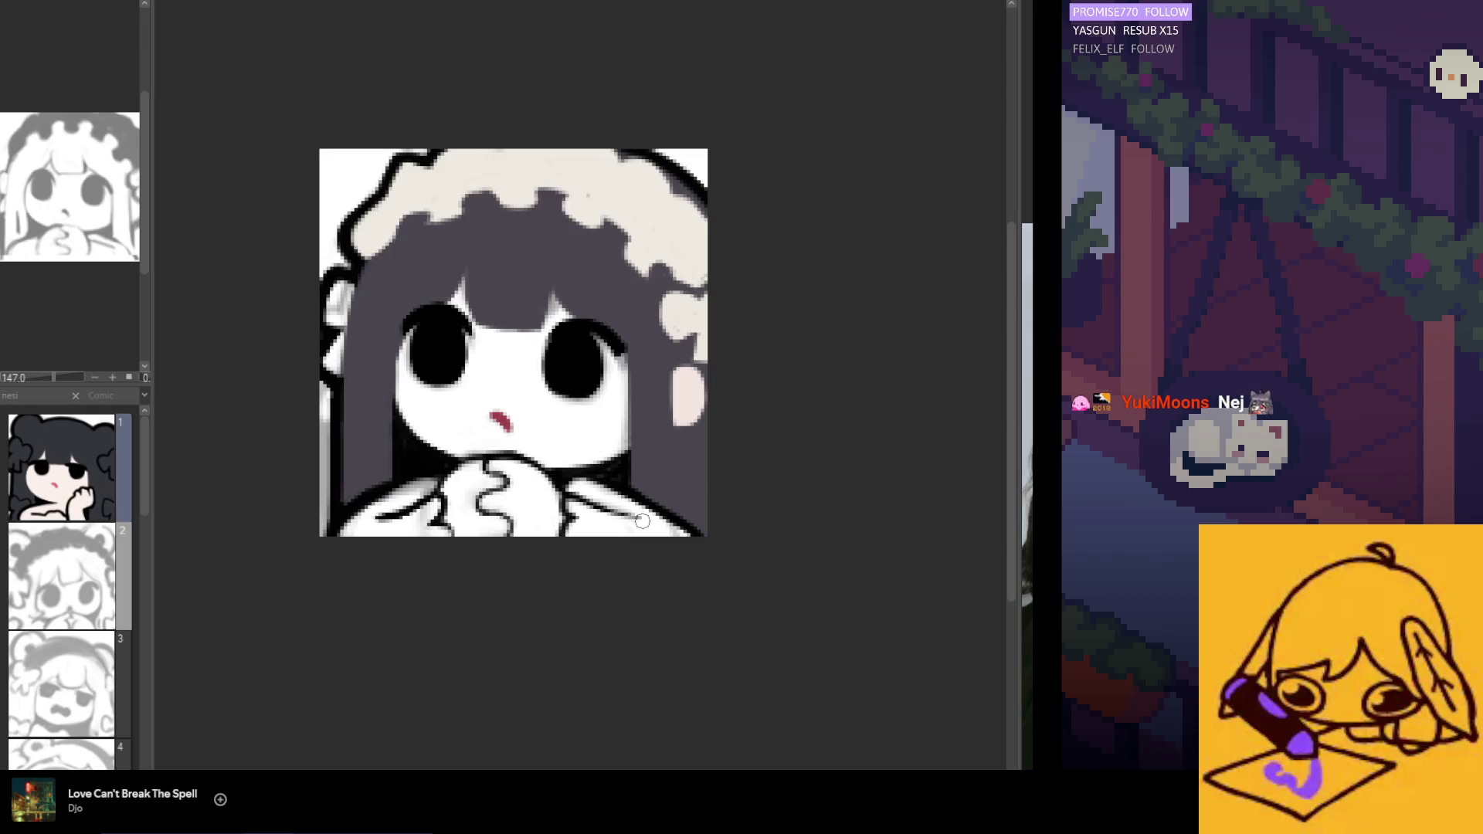
# Zoom out on the emote canvas with Ctrl+minus.
pyautogui.hotkey('ctrl', '-')
pyautogui.hotkey('ctrl', '-')
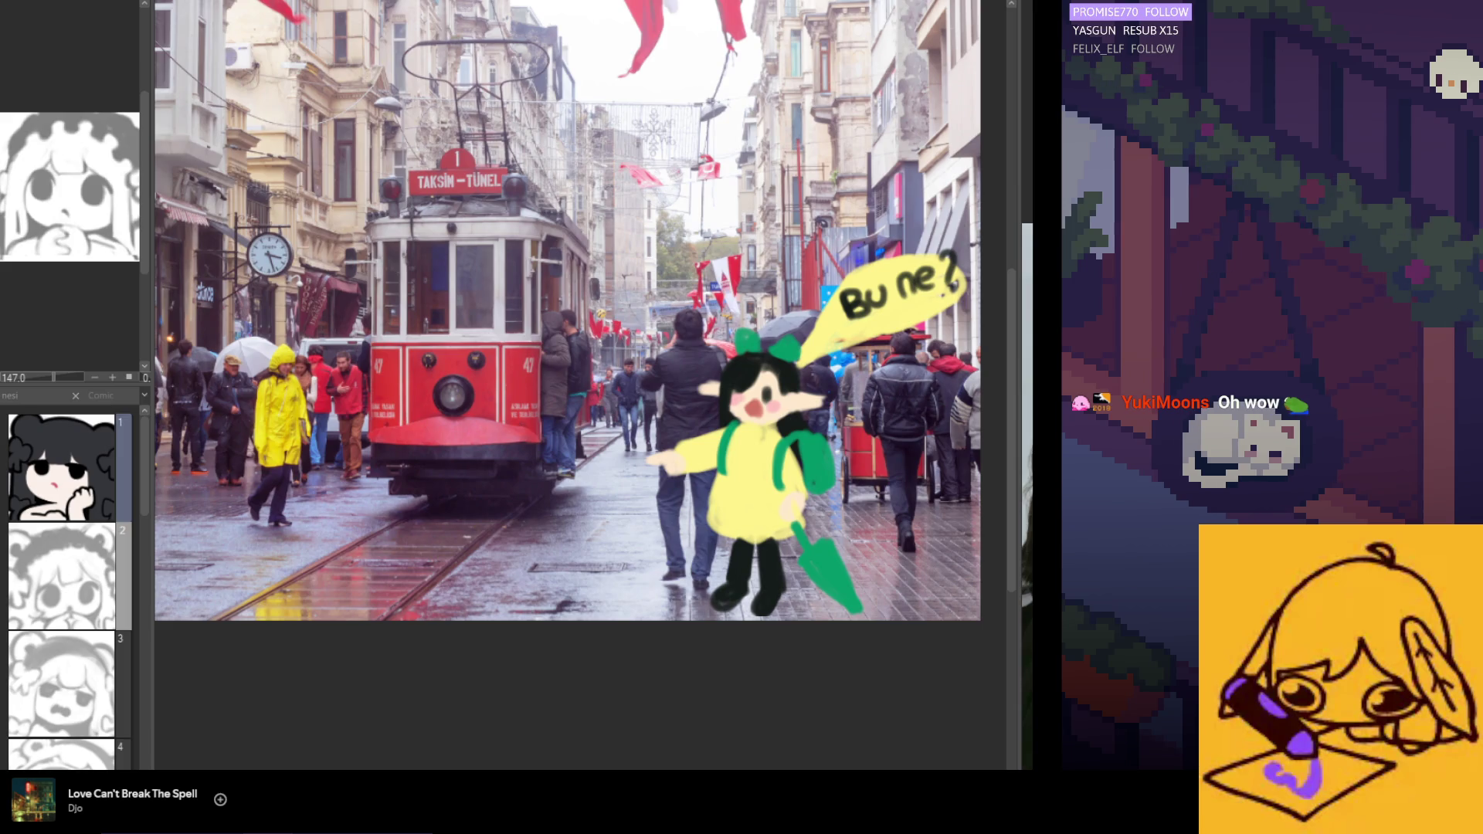
# Adjust the street photo's zoom level with repeated Ctrl+minus and Ctrl+plus.
pyautogui.hotkey('ctrl', '-')
pyautogui.hotkey('ctrl', '-')
pyautogui.hotkey('ctrl', '-')
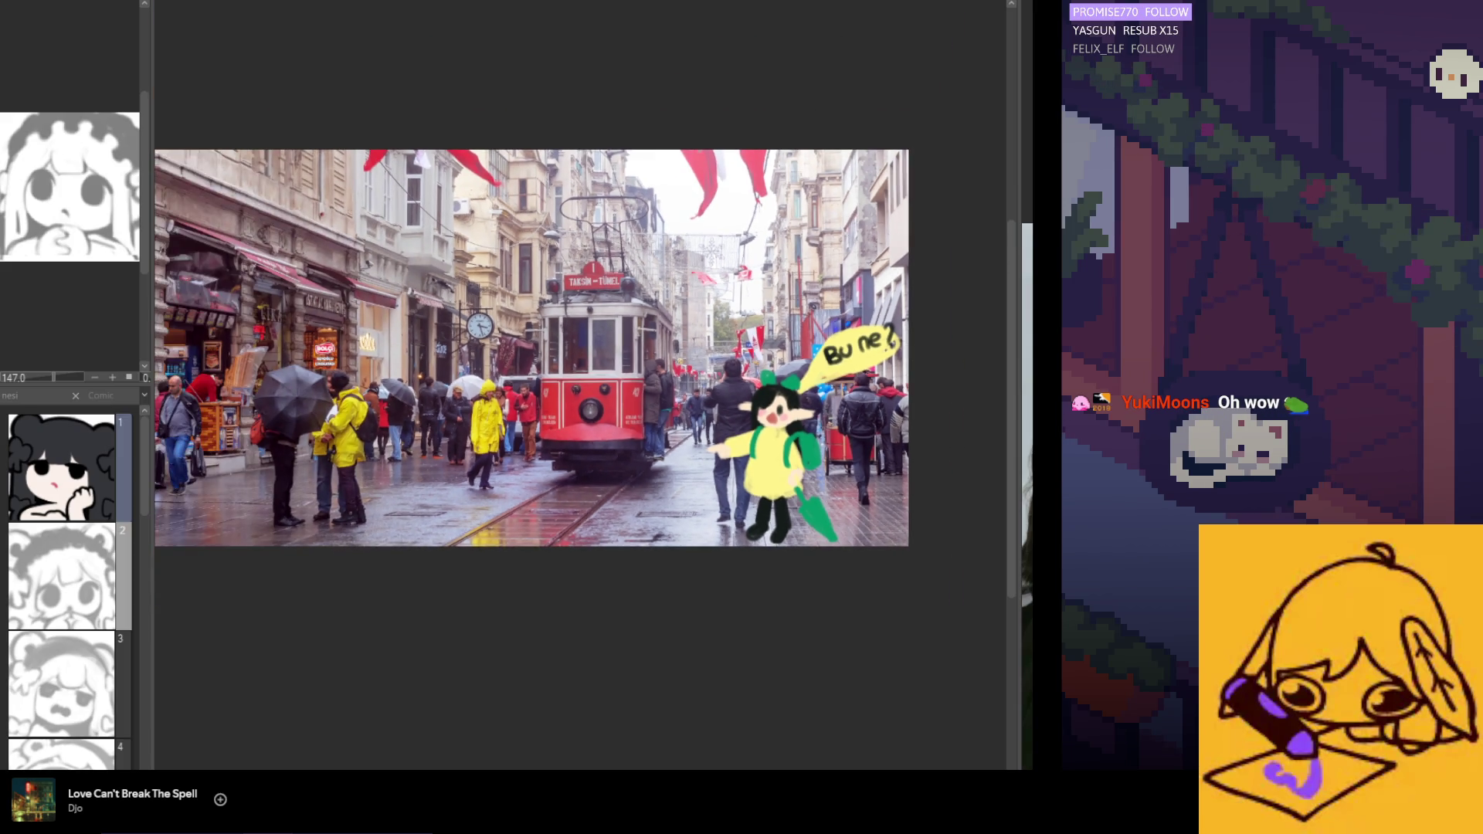
pyautogui.hotkey('ctrl', '-')
pyautogui.hotkey('ctrl', '+')
pyautogui.hotkey('ctrl', '-')
pyautogui.hotkey('ctrl', '+')
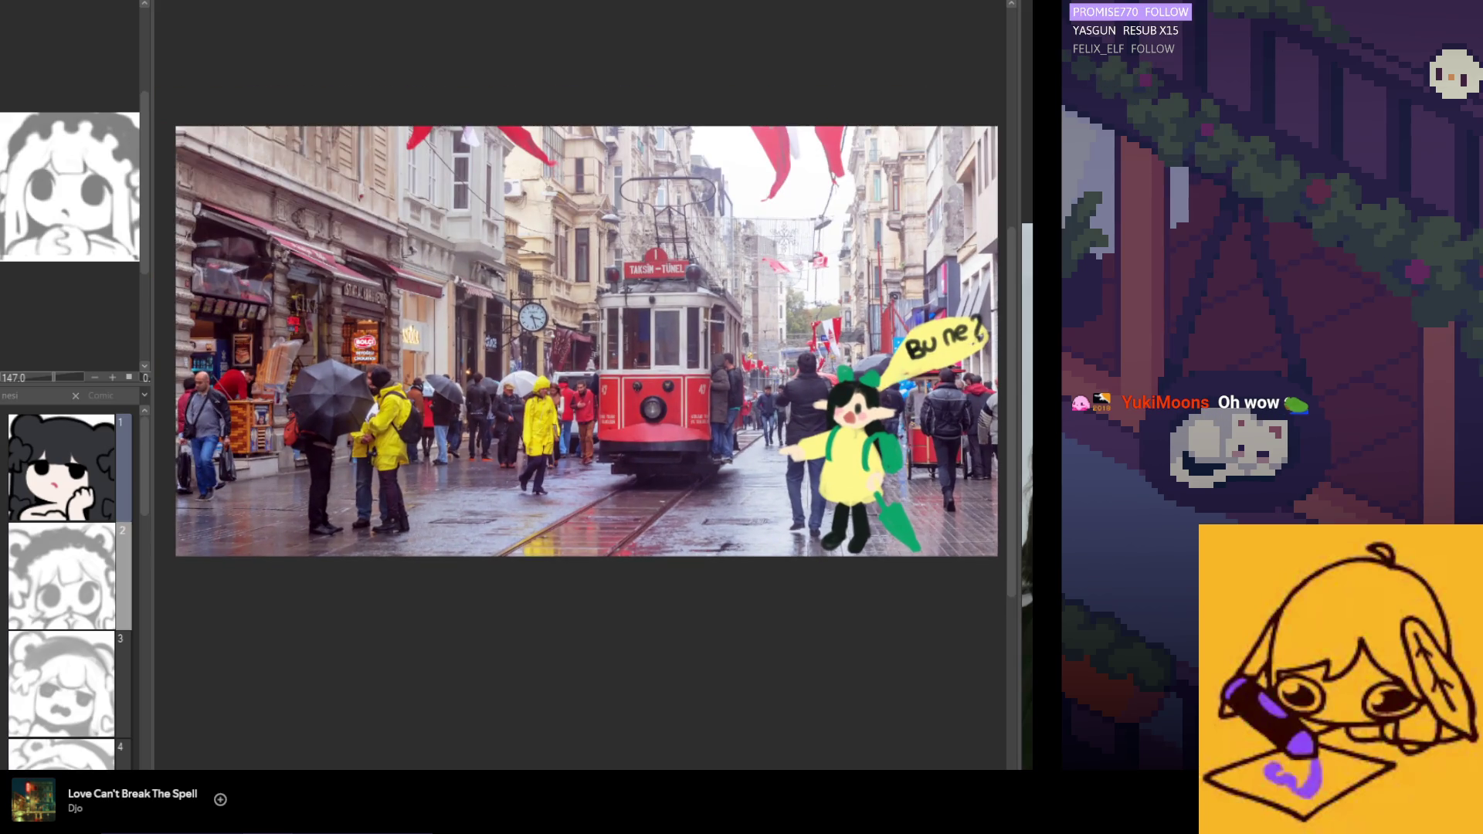
pyautogui.hotkey('ctrl', '-')
pyautogui.hotkey('ctrl', '+')
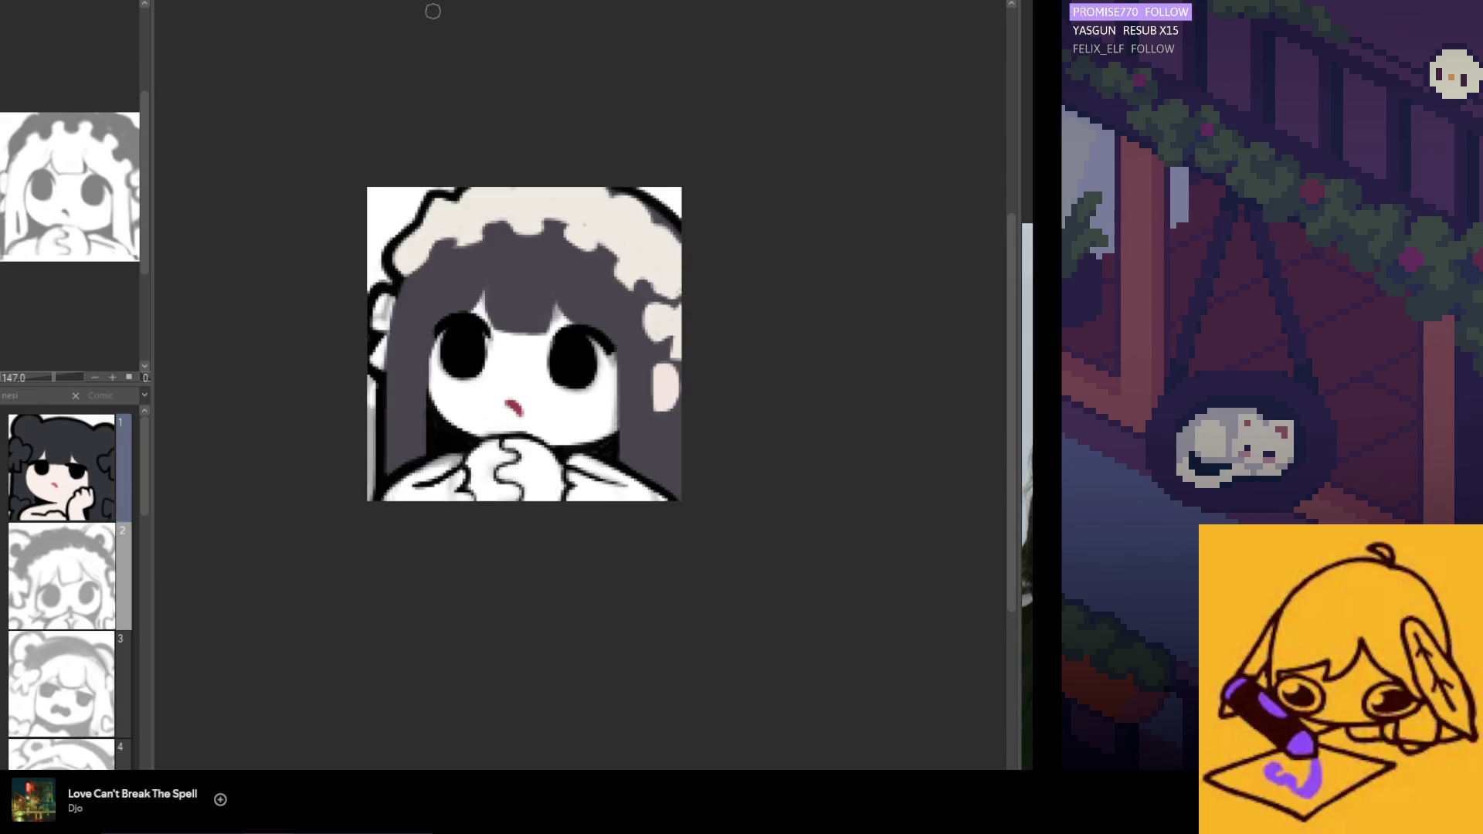
pyautogui.scroll(1, 491, 348)
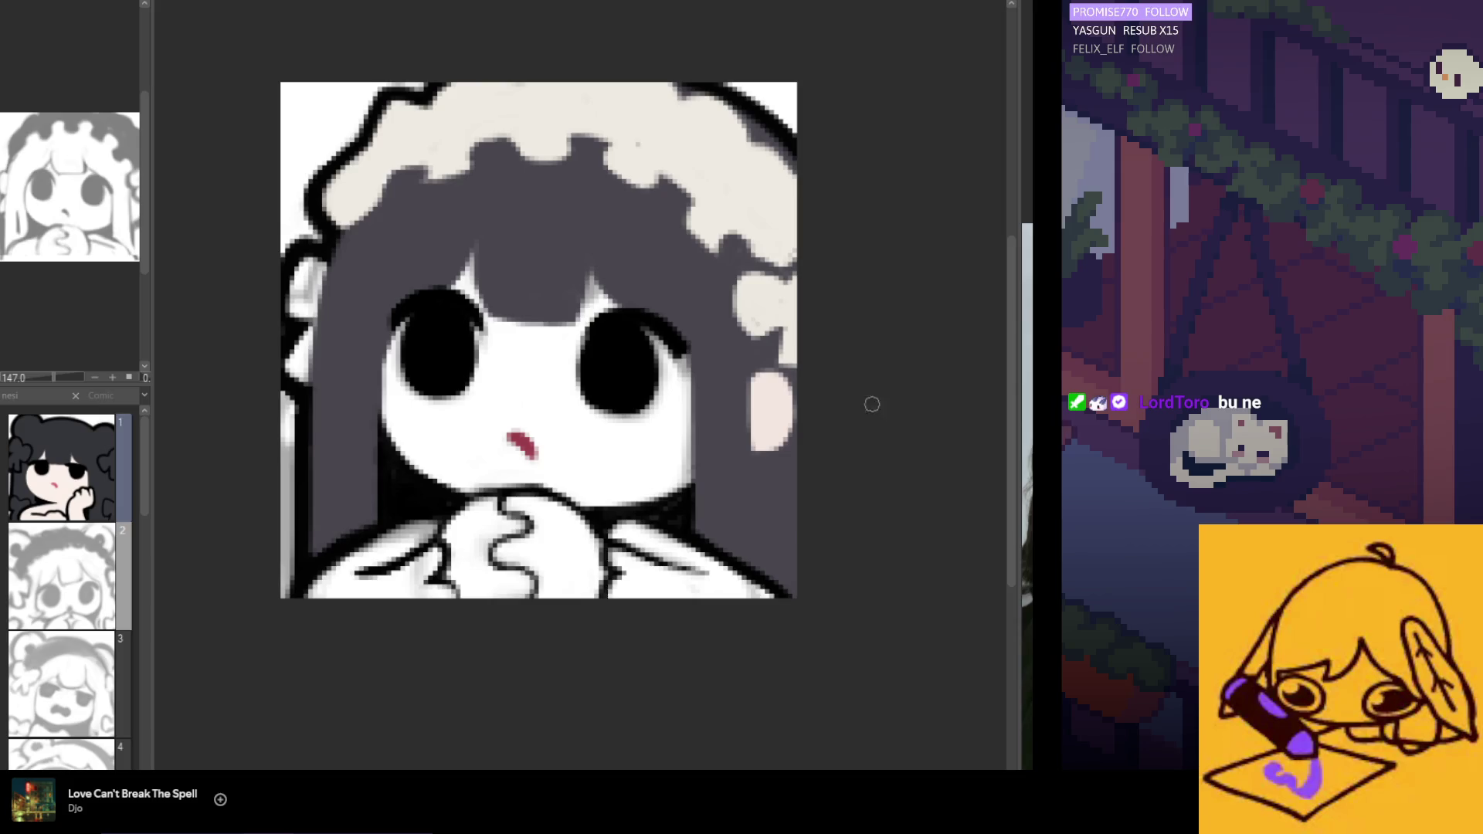
pyautogui.scroll(-1, 694, 380)
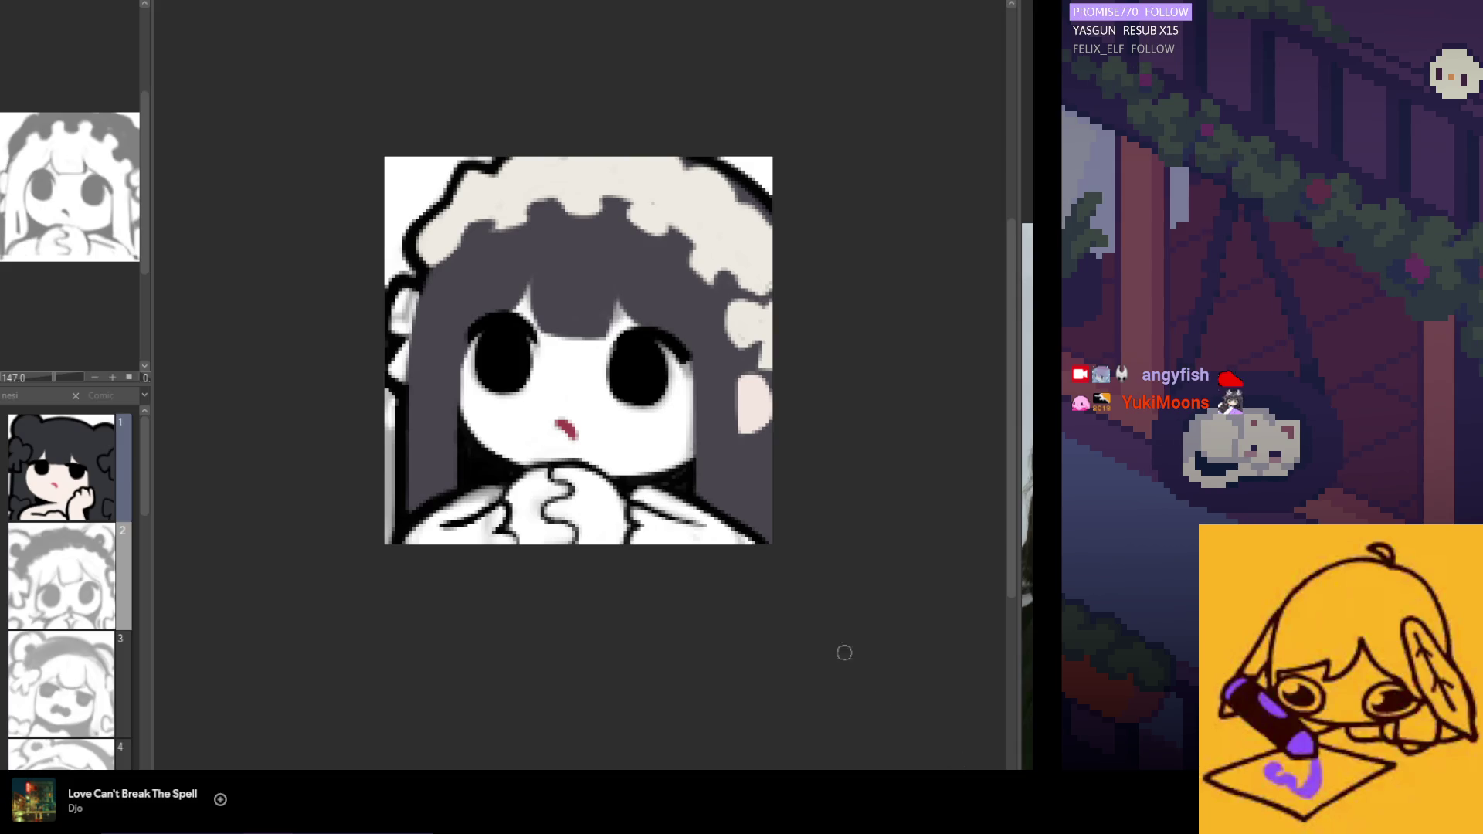
pyautogui.scroll(-1, 641, 506)
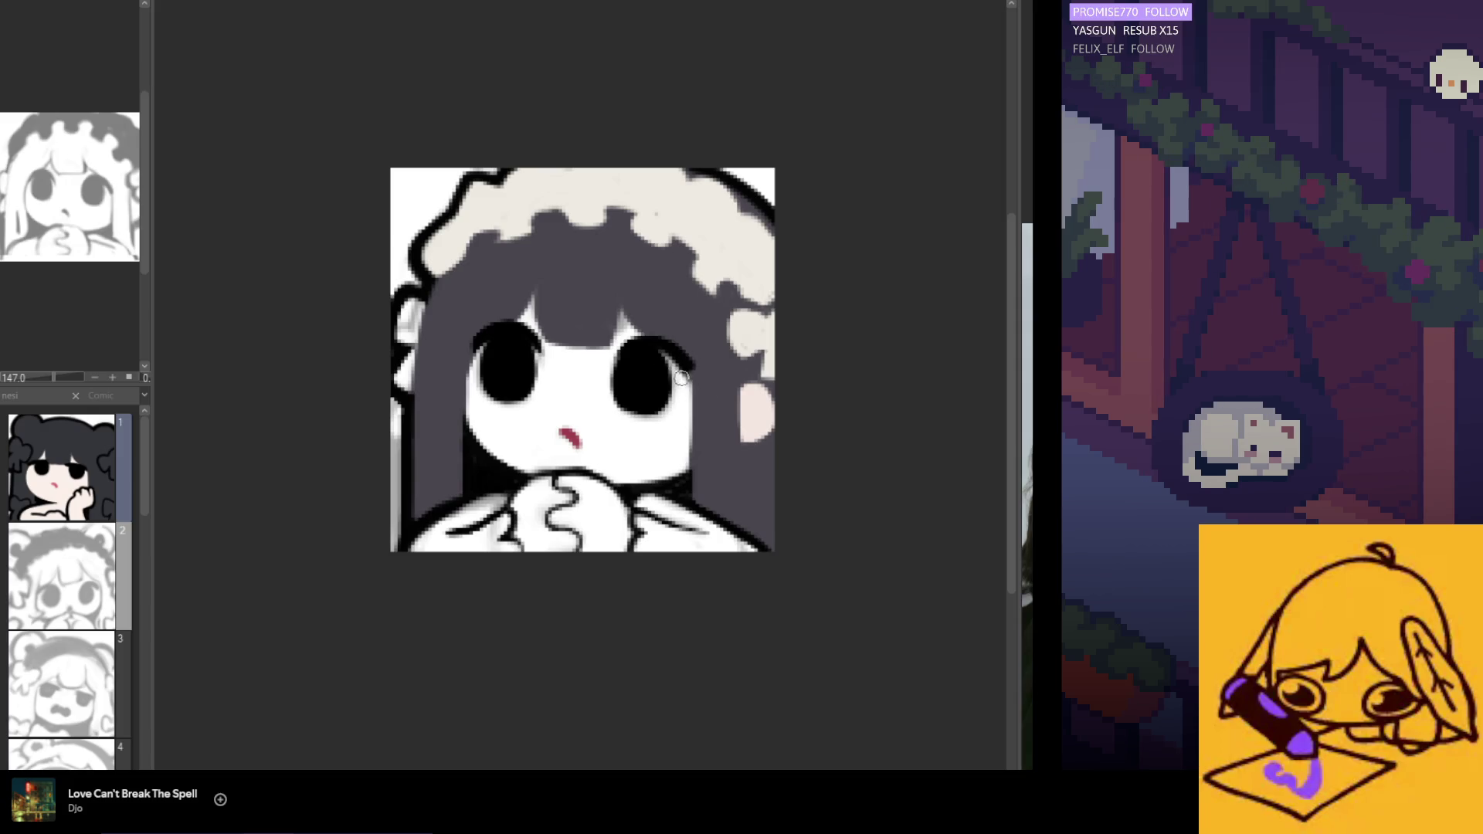
pyautogui.scroll(-2, 695, 429)
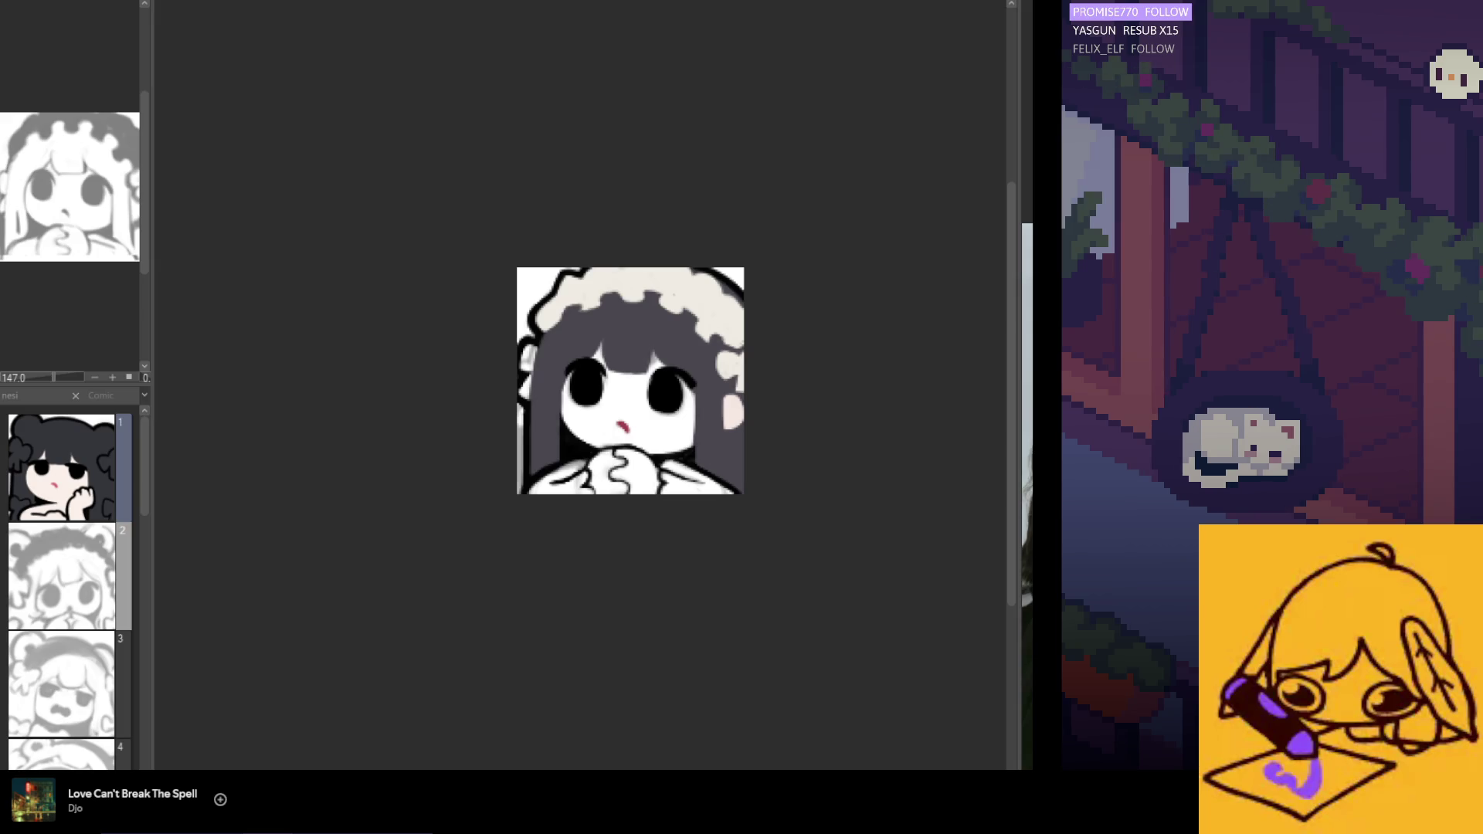
pyautogui.hotkey('ctrl', '+')
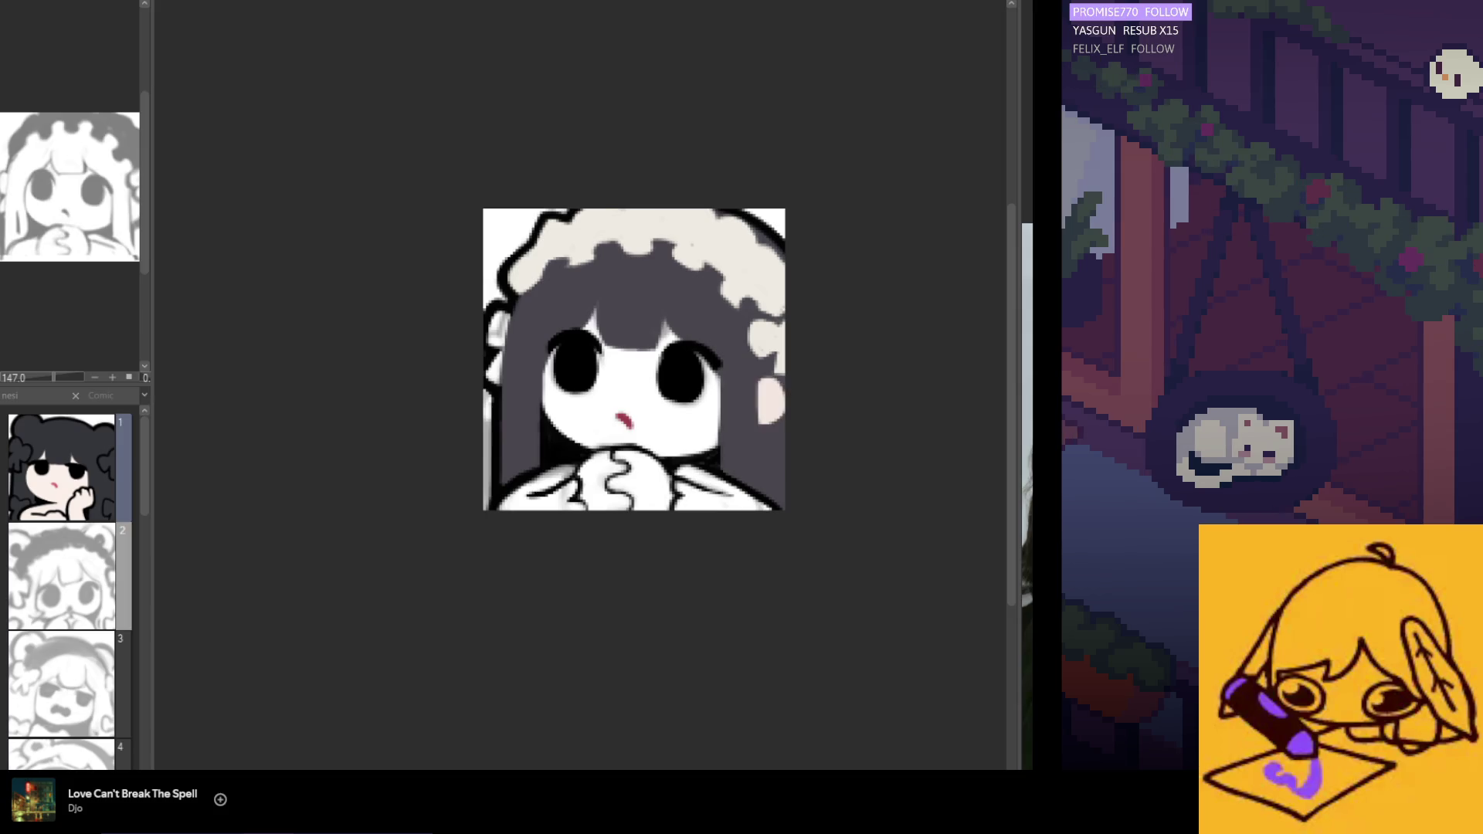
# Flip the emote view horizontally and zoom in twice for close-up work.
pyautogui.press('h')
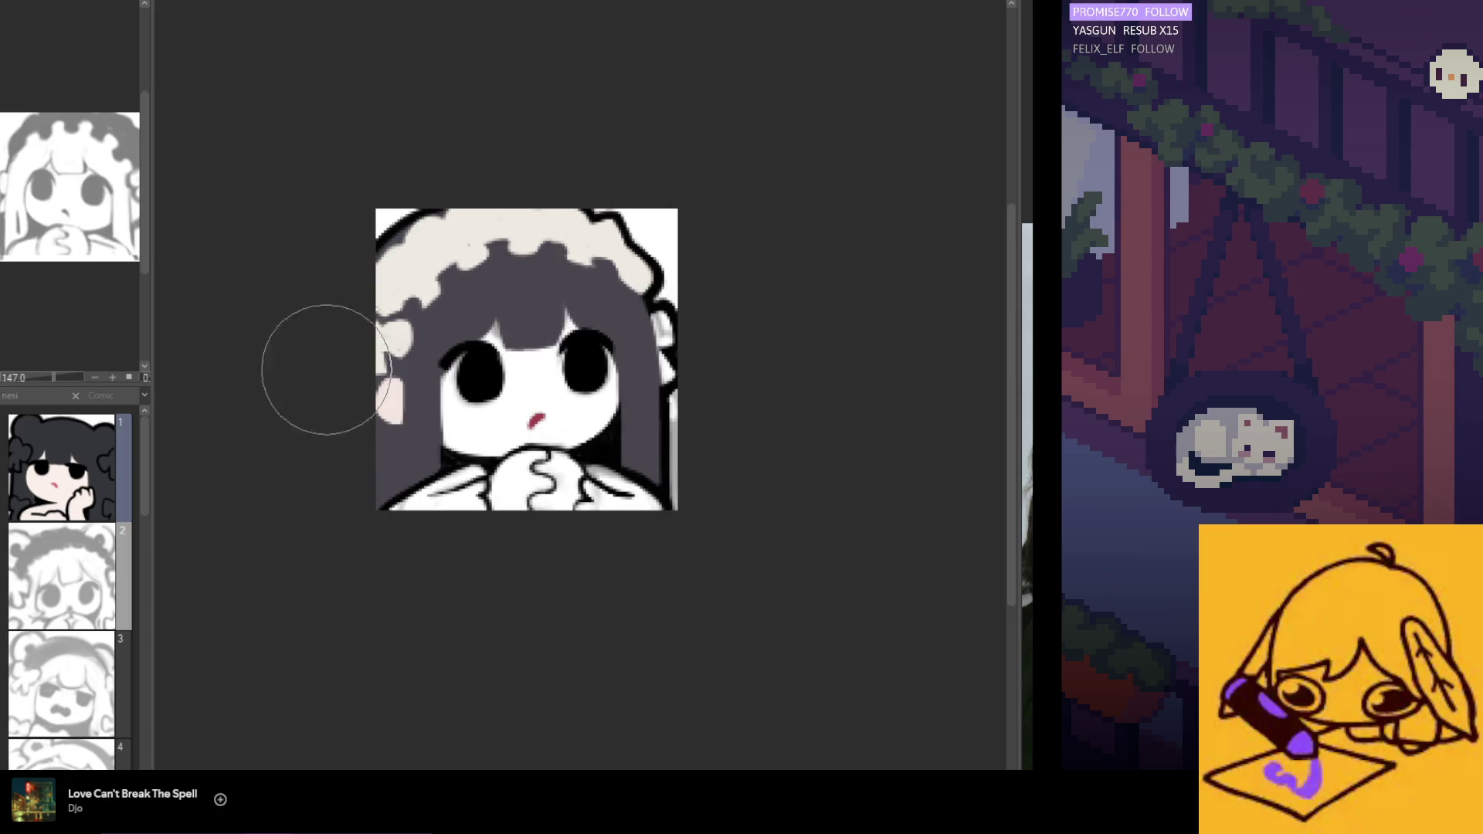
pyautogui.hotkey('ctrl', '+')
pyautogui.hotkey('ctrl', '+')
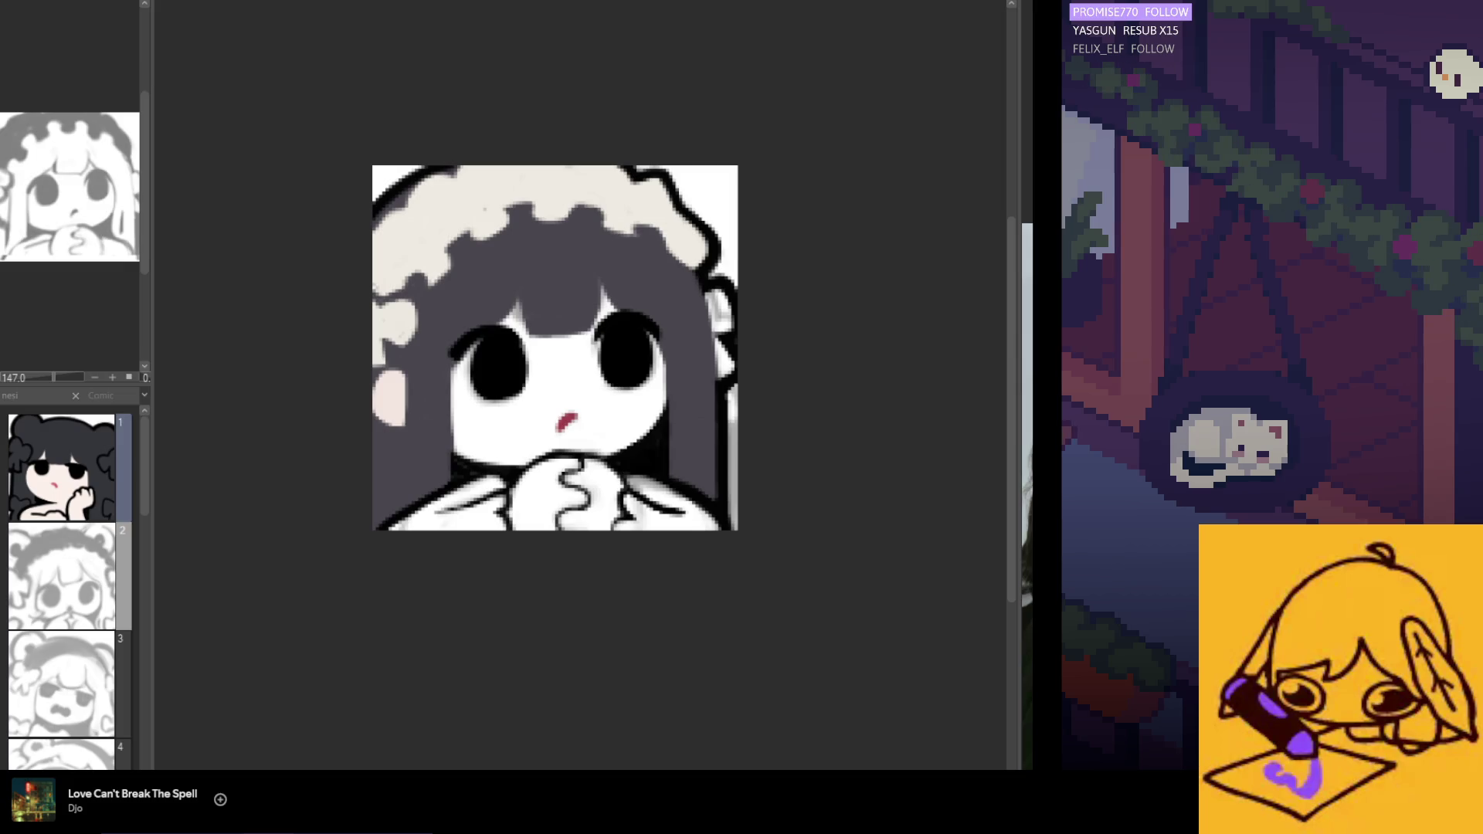
pyautogui.hotkey('ctrl', '+')
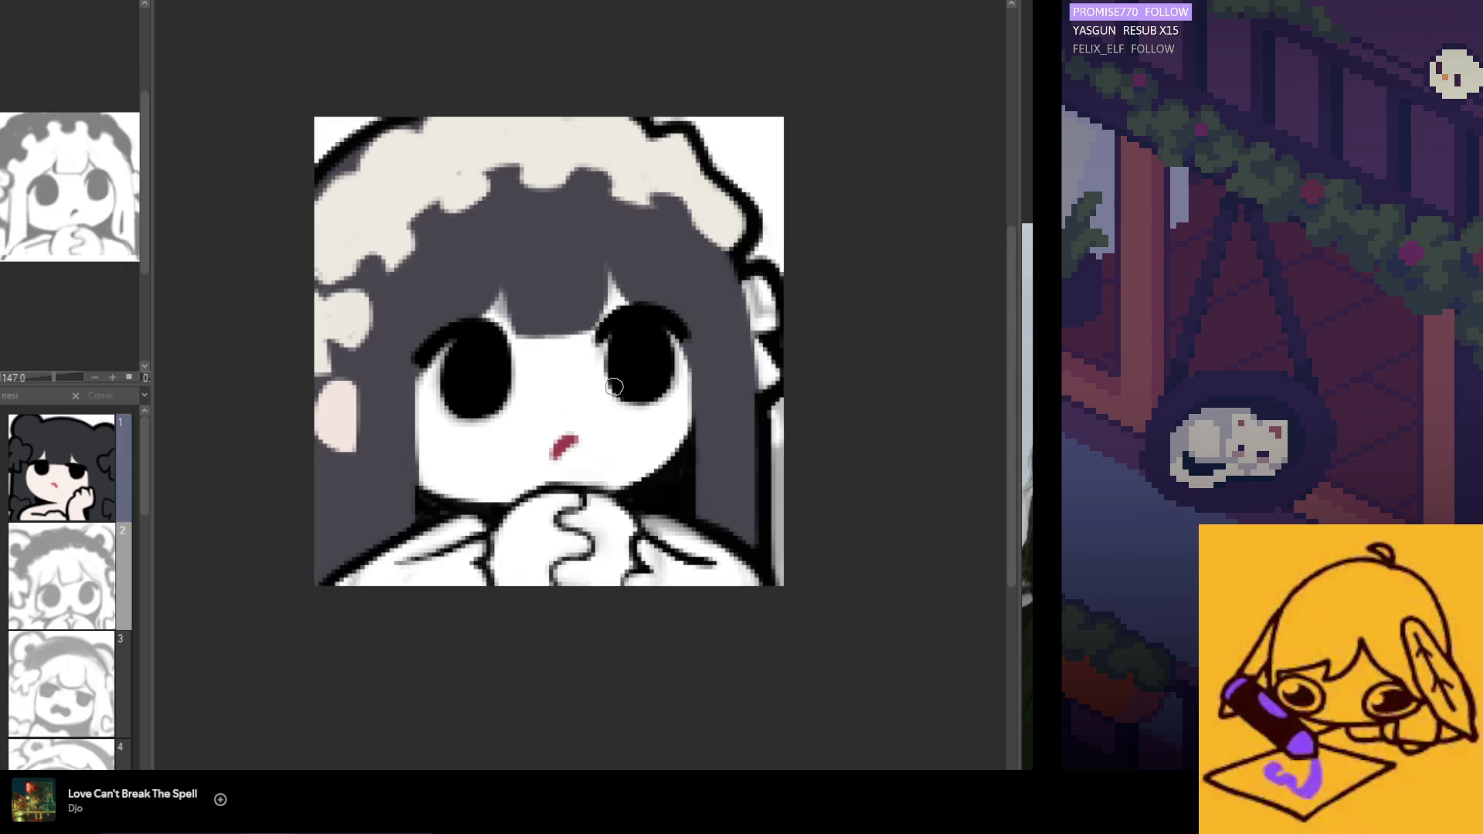
# Extend the right eye's upper outline in black and repaint the mouth as a rounder red mark.
pyautogui.scroll(-3, 626, 397)
pyautogui.scroll(3, 607, 431)
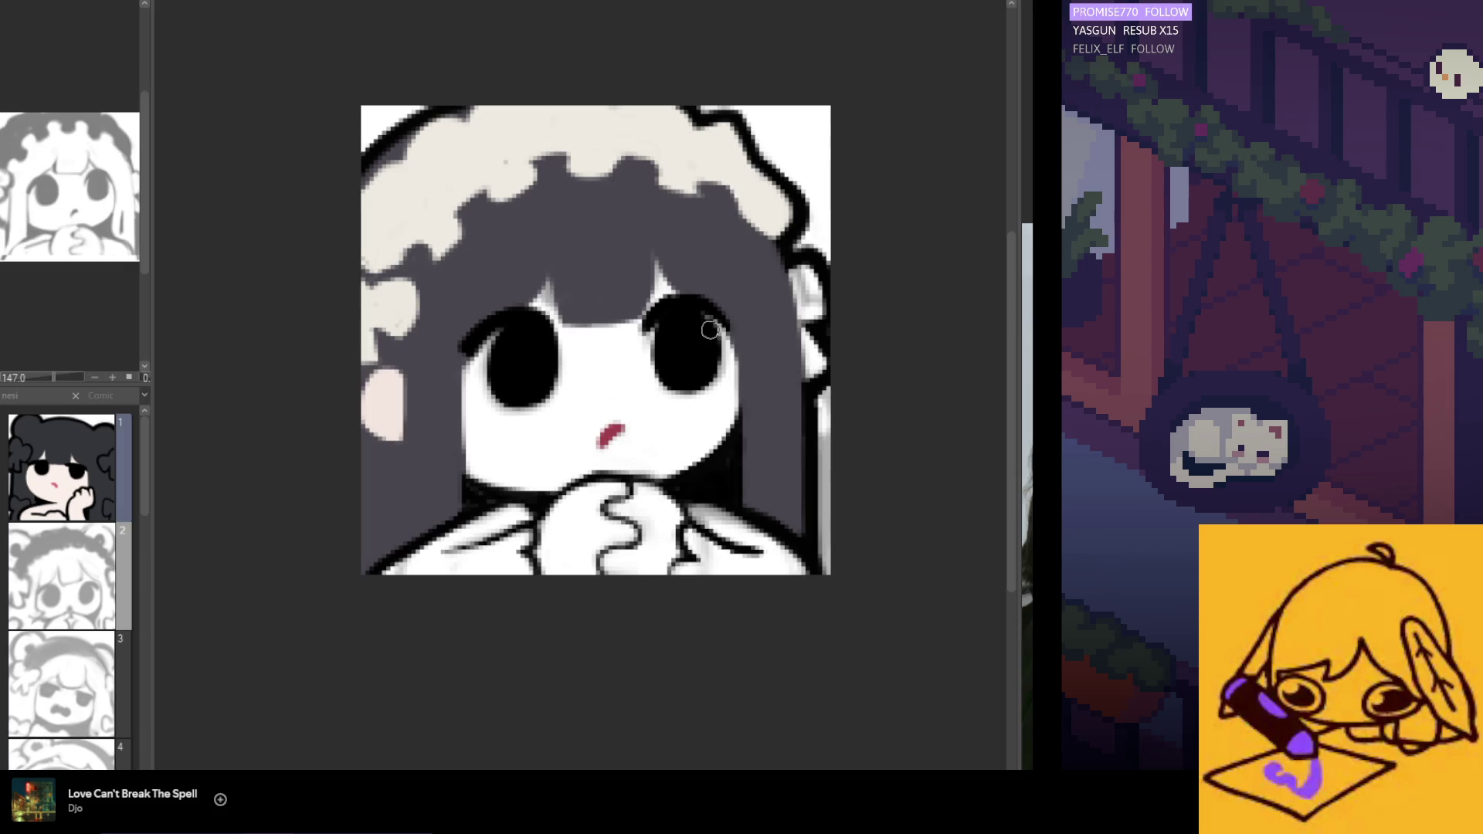
pyautogui.moveTo(679, 309); pyautogui.dragTo(646, 325)
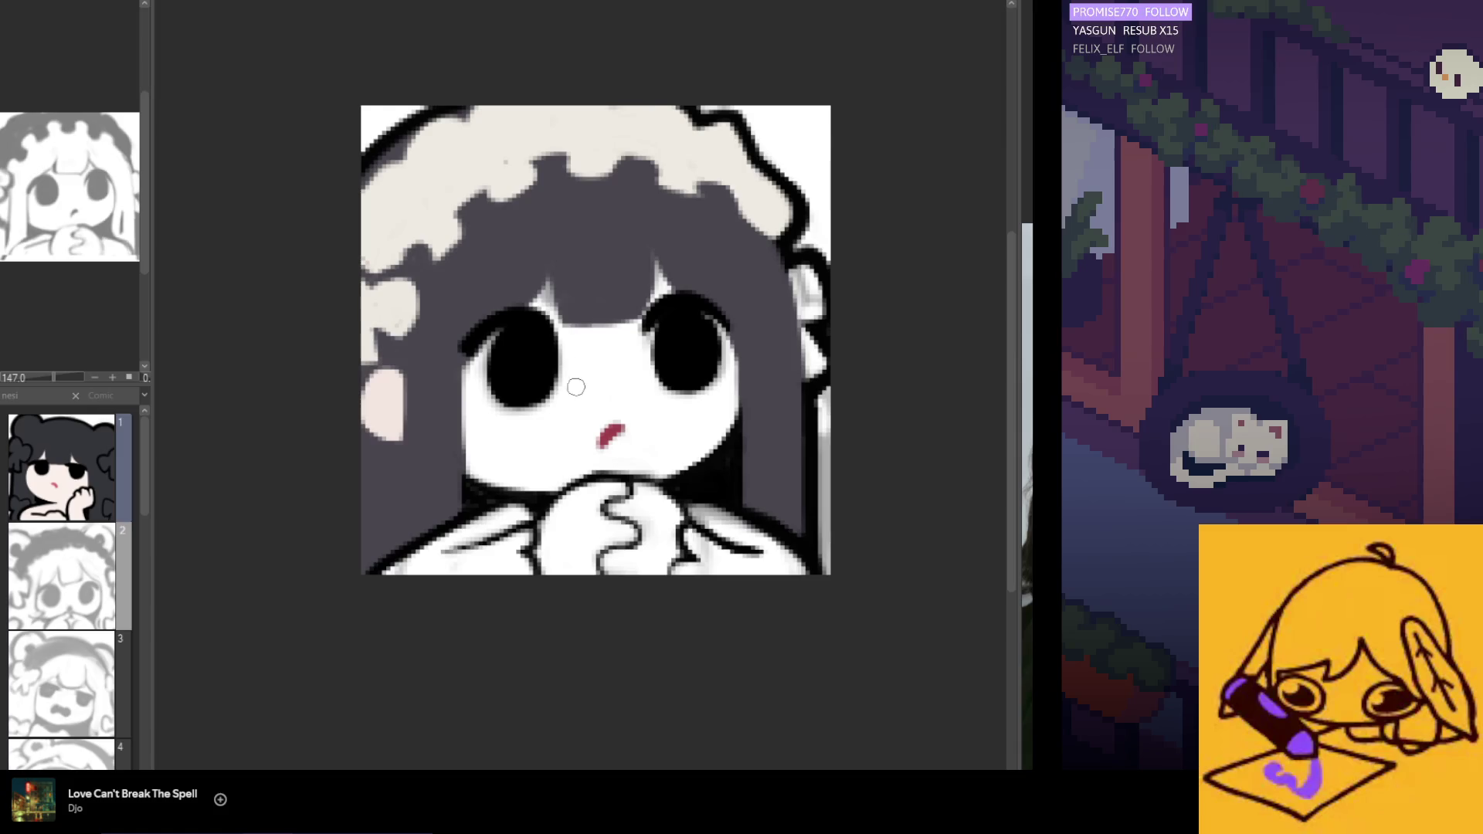
pyautogui.scroll(-1, 576, 387)
pyautogui.moveTo(601, 432)
pyautogui.mouseDown()
pyautogui.moveTo(622, 431)
pyautogui.moveTo(601, 437)
pyautogui.moveTo(610, 423)
pyautogui.mouseUp()
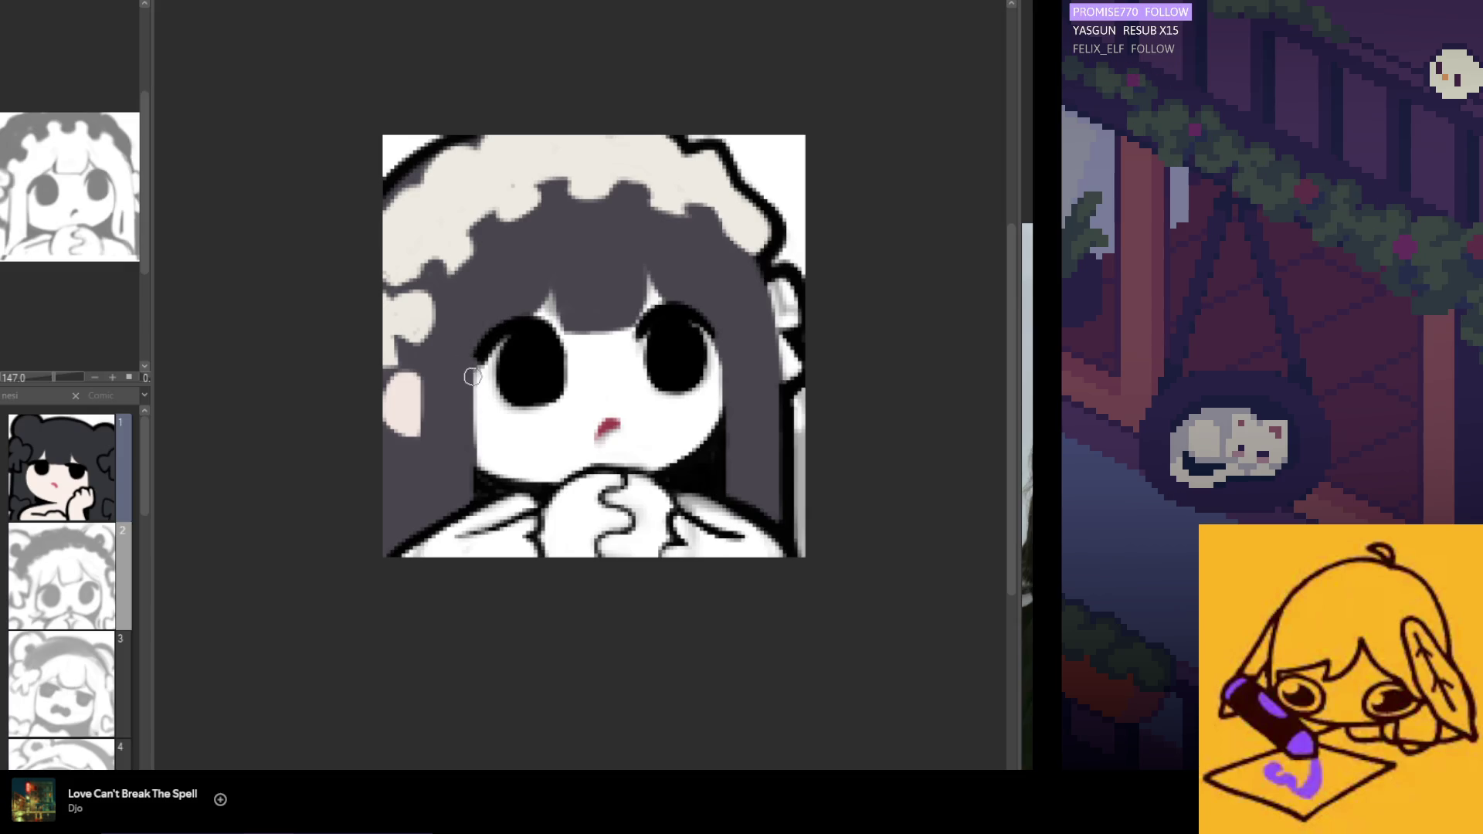
pyautogui.scroll(-3, 617, 376)
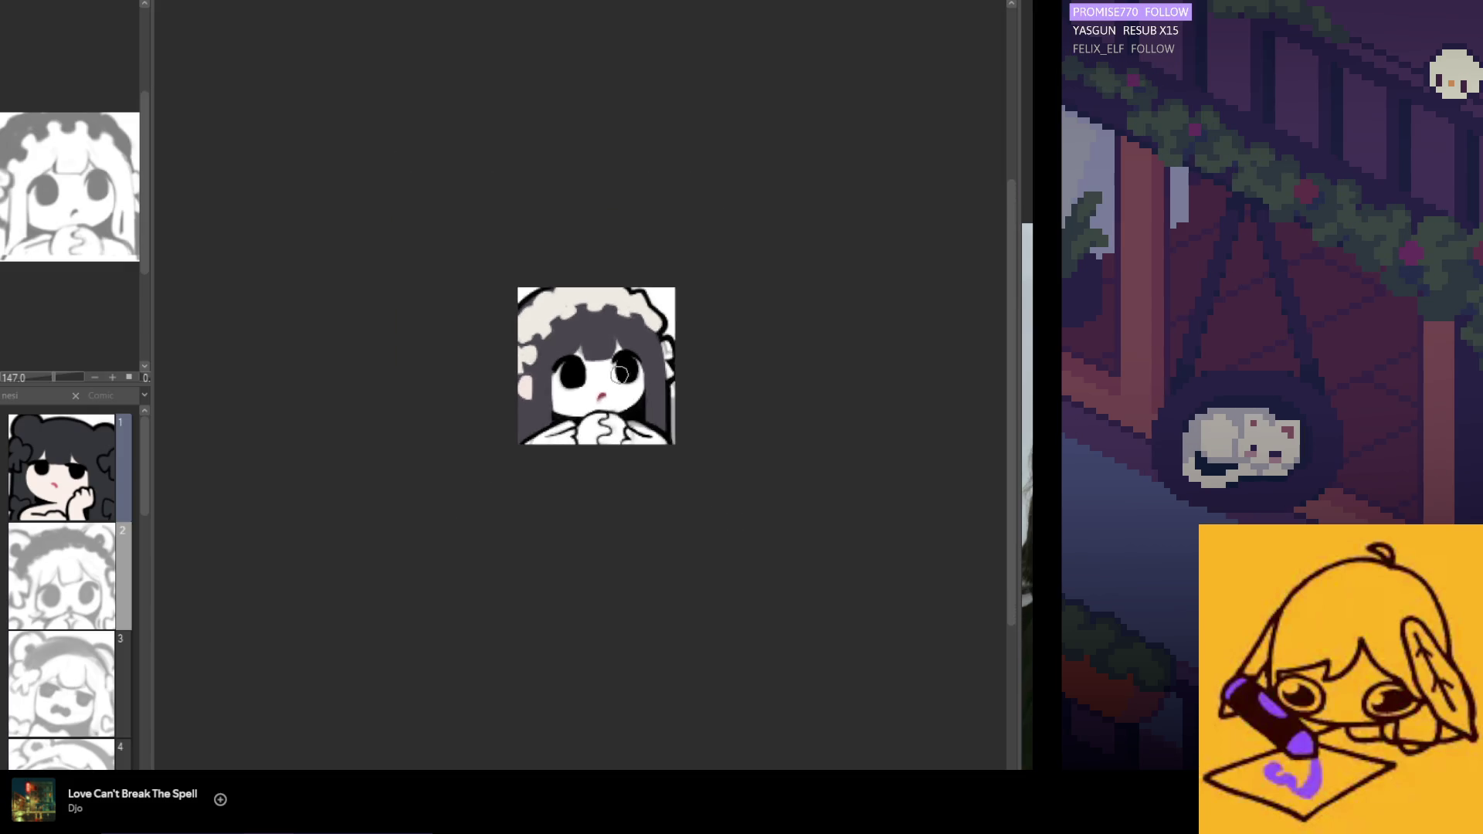
pyautogui.scroll(3, 571, 363)
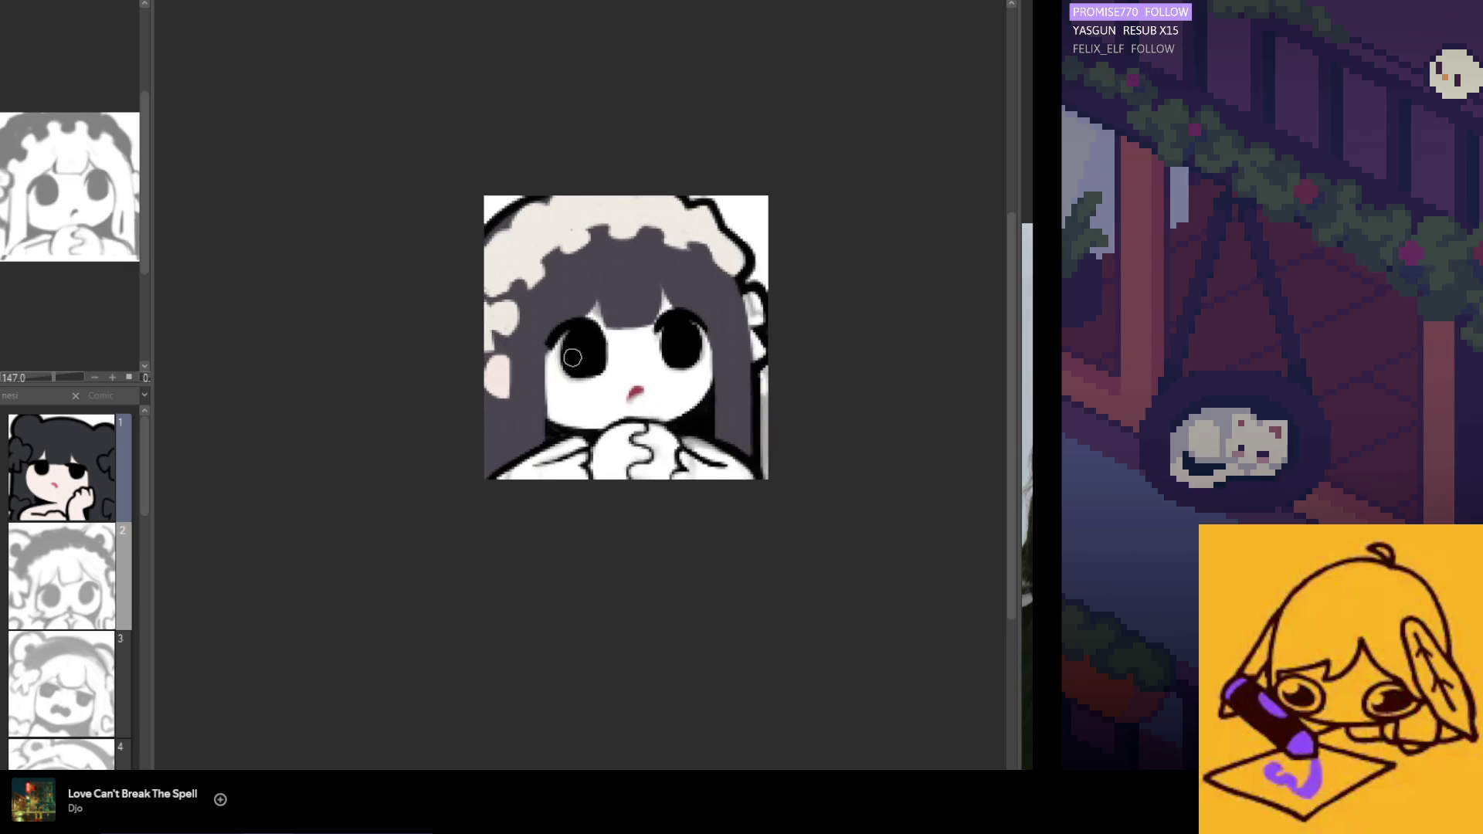
pyautogui.scroll(2, 572, 357)
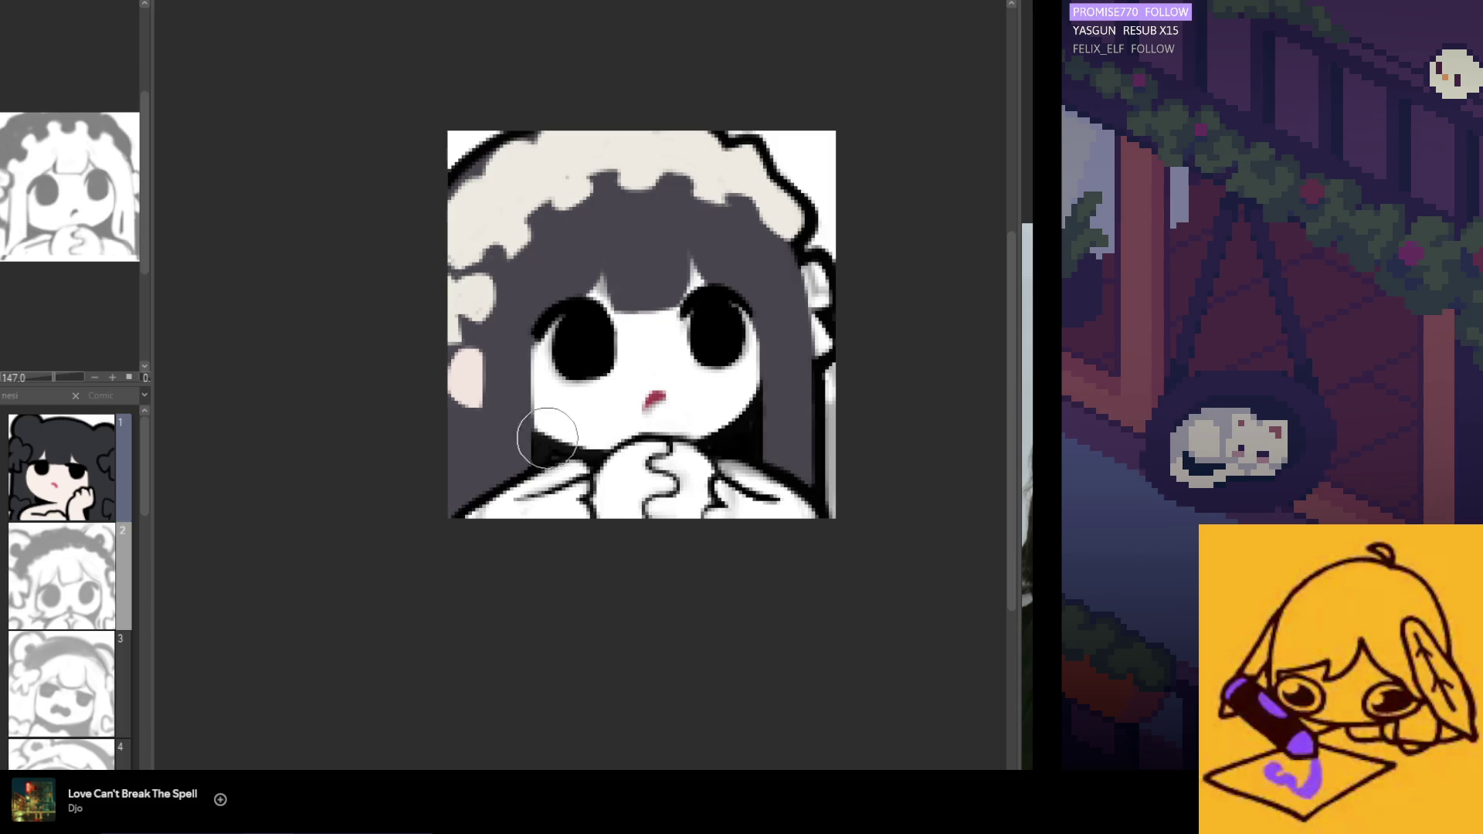
pyautogui.moveTo(532, 397); pyautogui.dragTo(569, 409)
pyautogui.hotkey('ctrl', 'z')
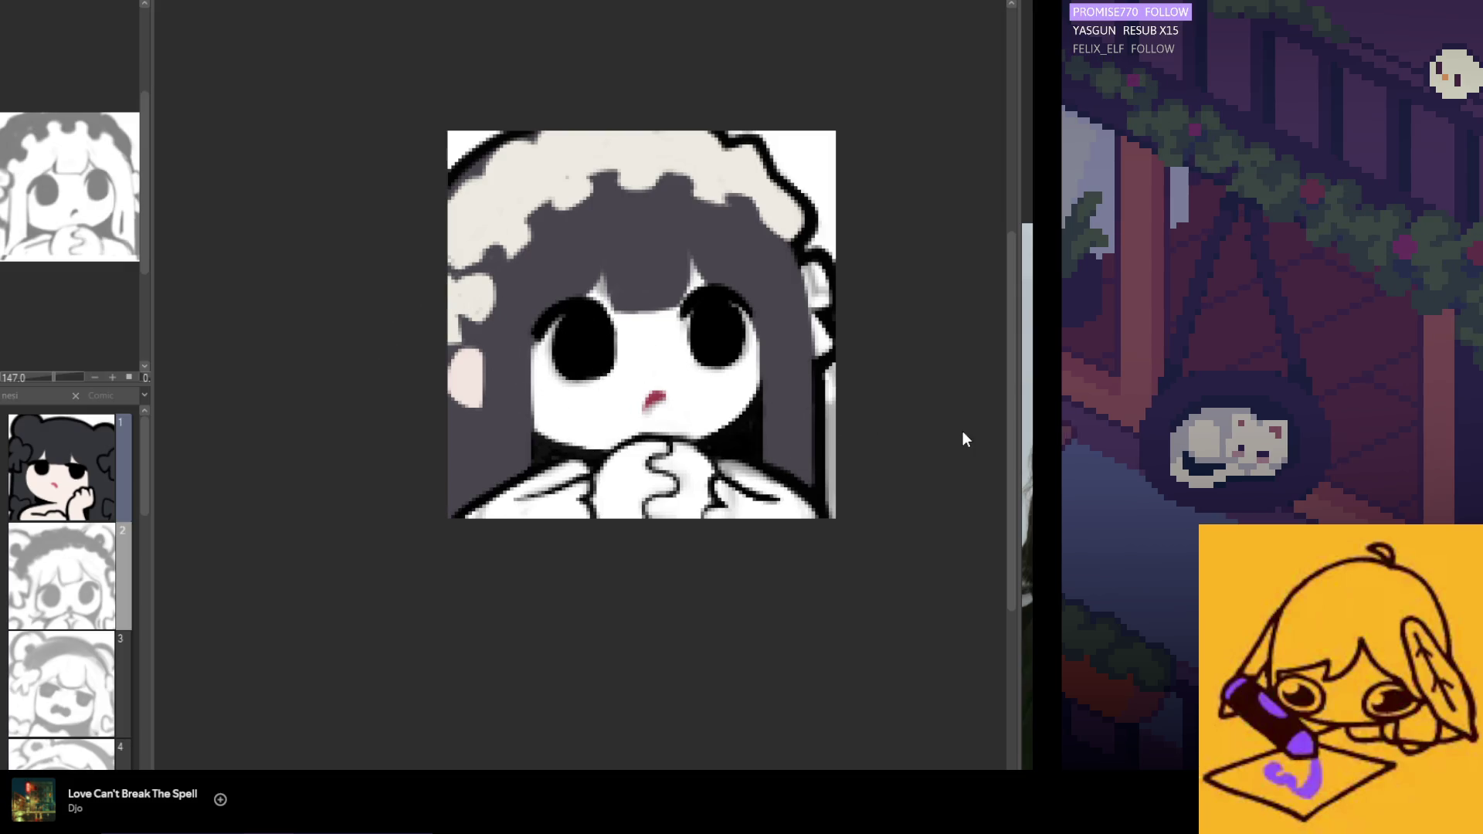
pyautogui.scroll(-2, 817, 390)
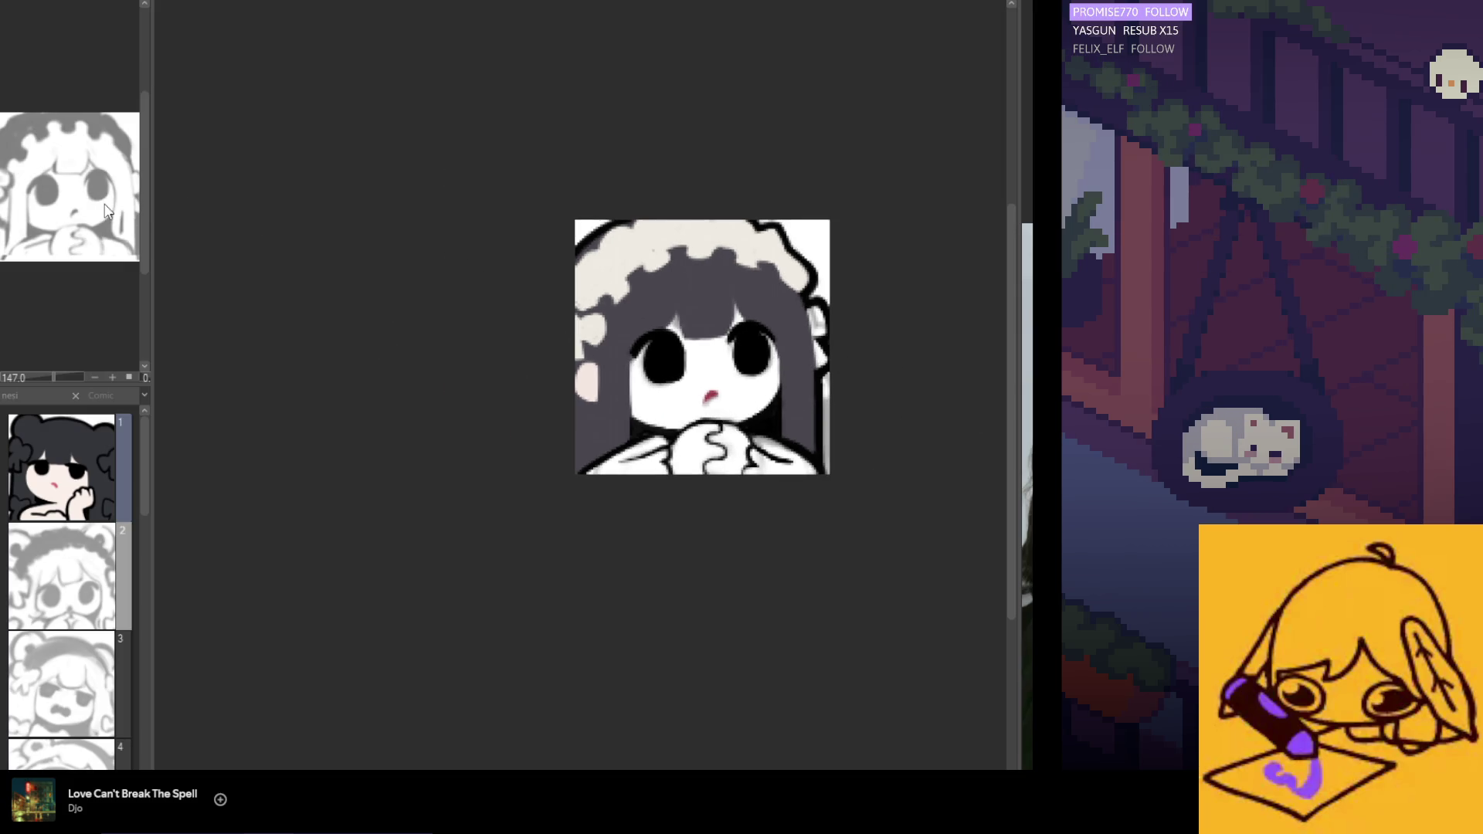
# Widen the Navigator panel for a larger preview and zoom the canvas in slightly.
pyautogui.moveTo(149, 219); pyautogui.dragTo(226, 245)
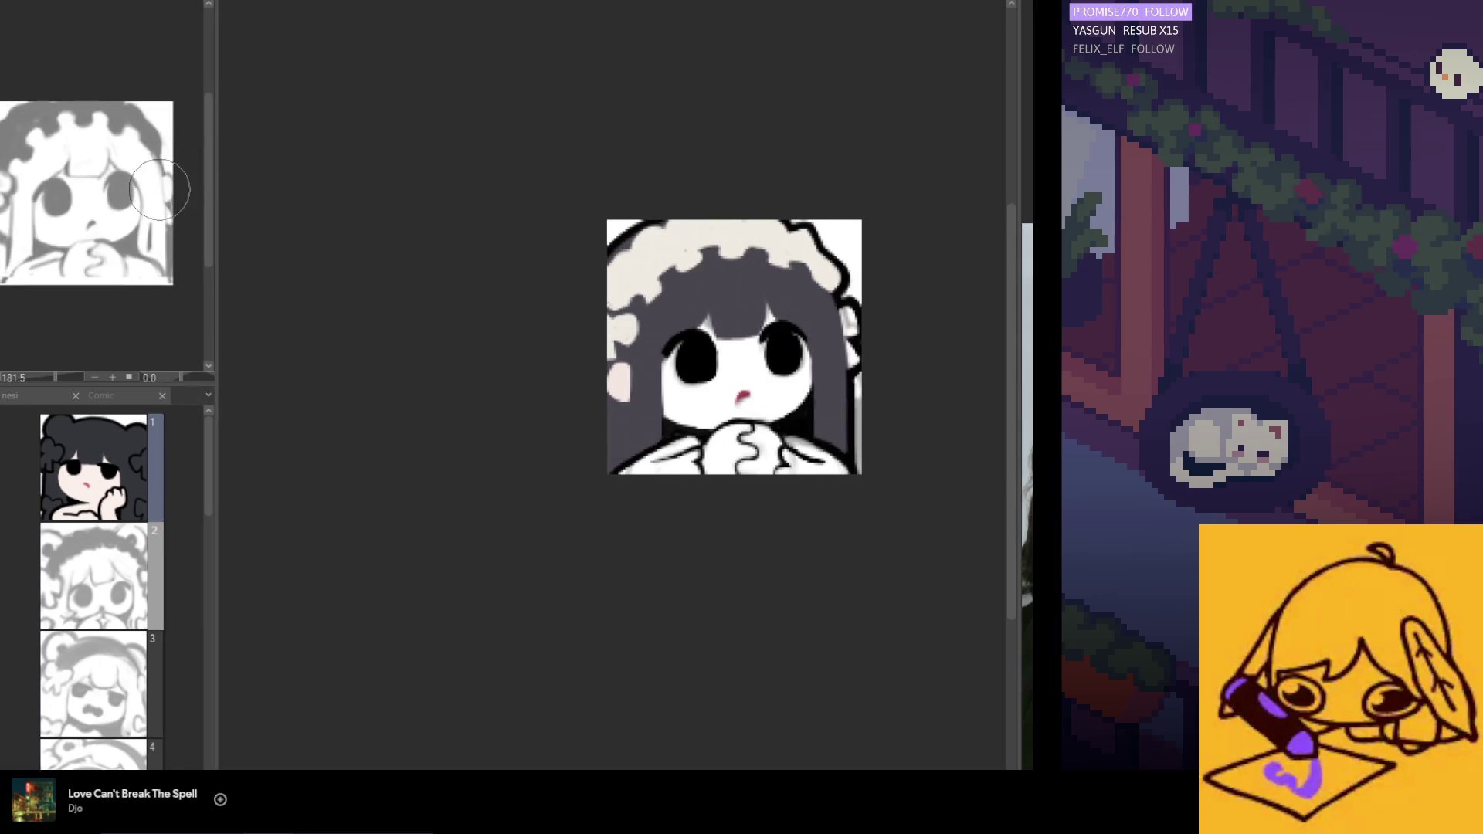
pyautogui.scroll(1, 773, 409)
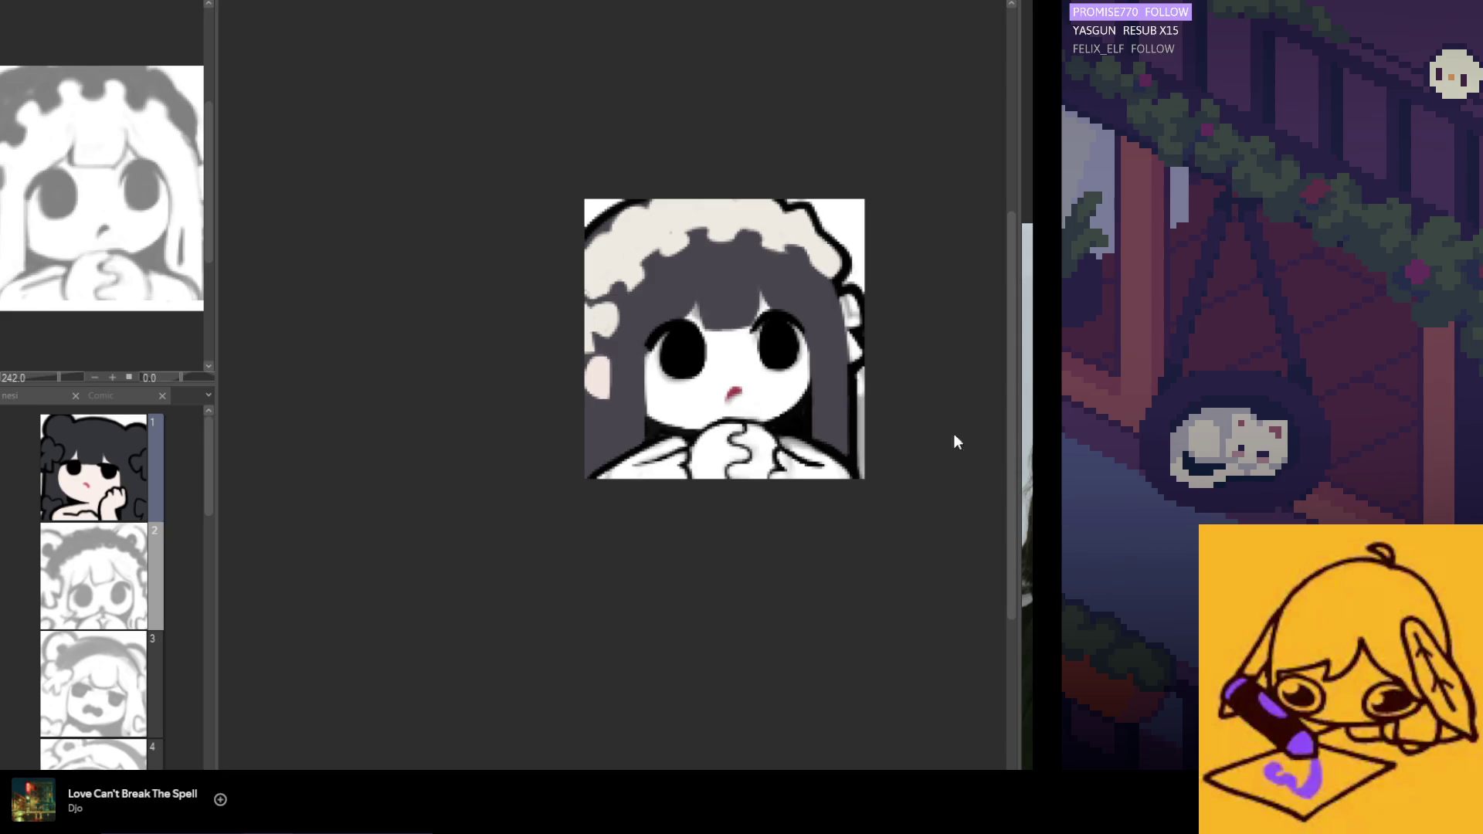
pyautogui.scroll(2, 812, 370)
pyautogui.scroll(1, 811, 369)
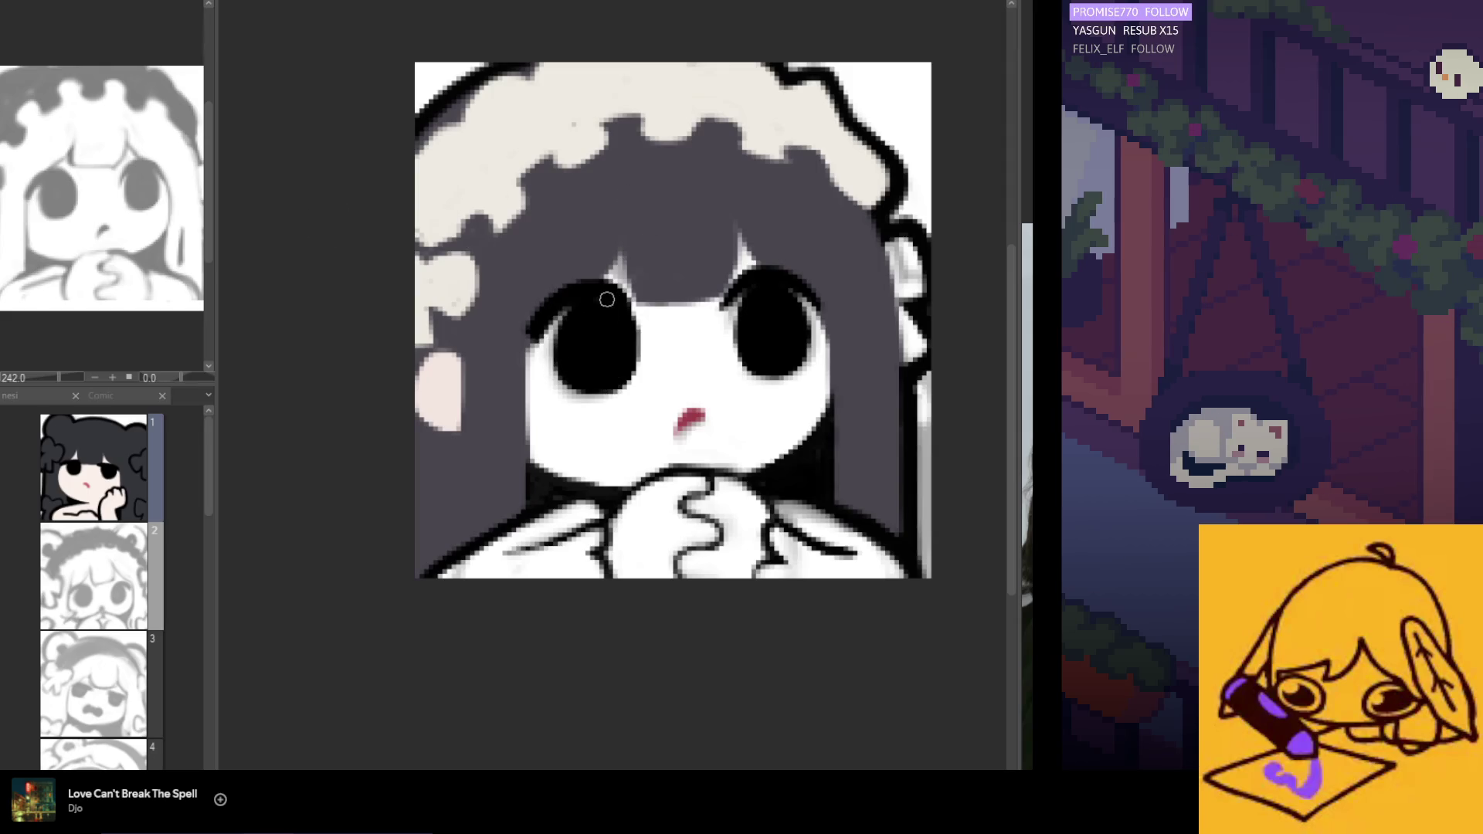
# Undo and redo the eyelash stroke above the left eye to compare with and without it.
pyautogui.hotkey('ctrl', 'z')
pyautogui.hotkey('ctrl', 'y')
pyautogui.hotkey('ctrl', 'z')
pyautogui.hotkey('ctrl', 'y')
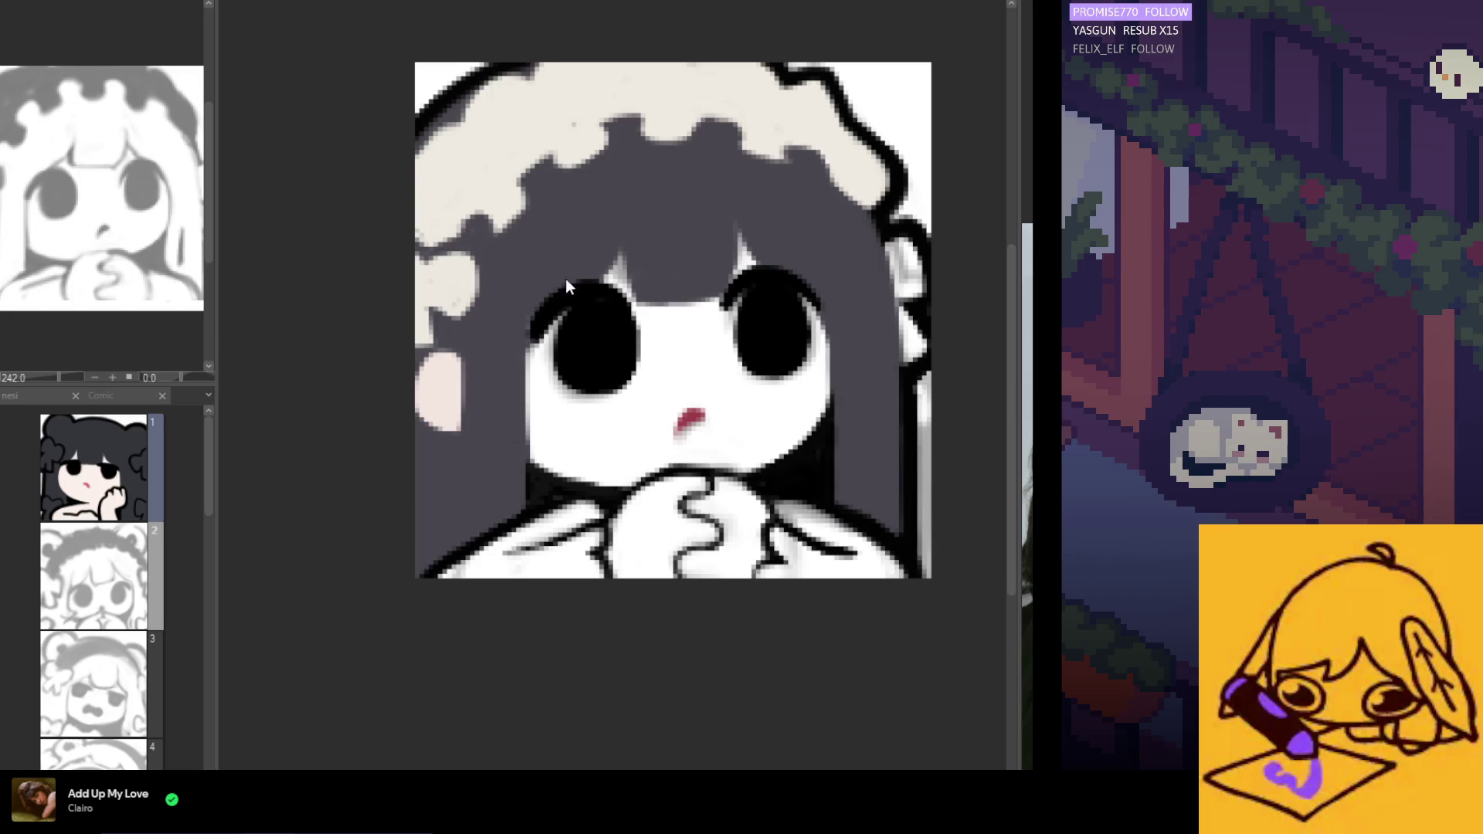
# Paint over the upper-left outline of the left eye to cover the eyelash flick.
pyautogui.moveTo(542, 324); pyautogui.dragTo(559, 299)
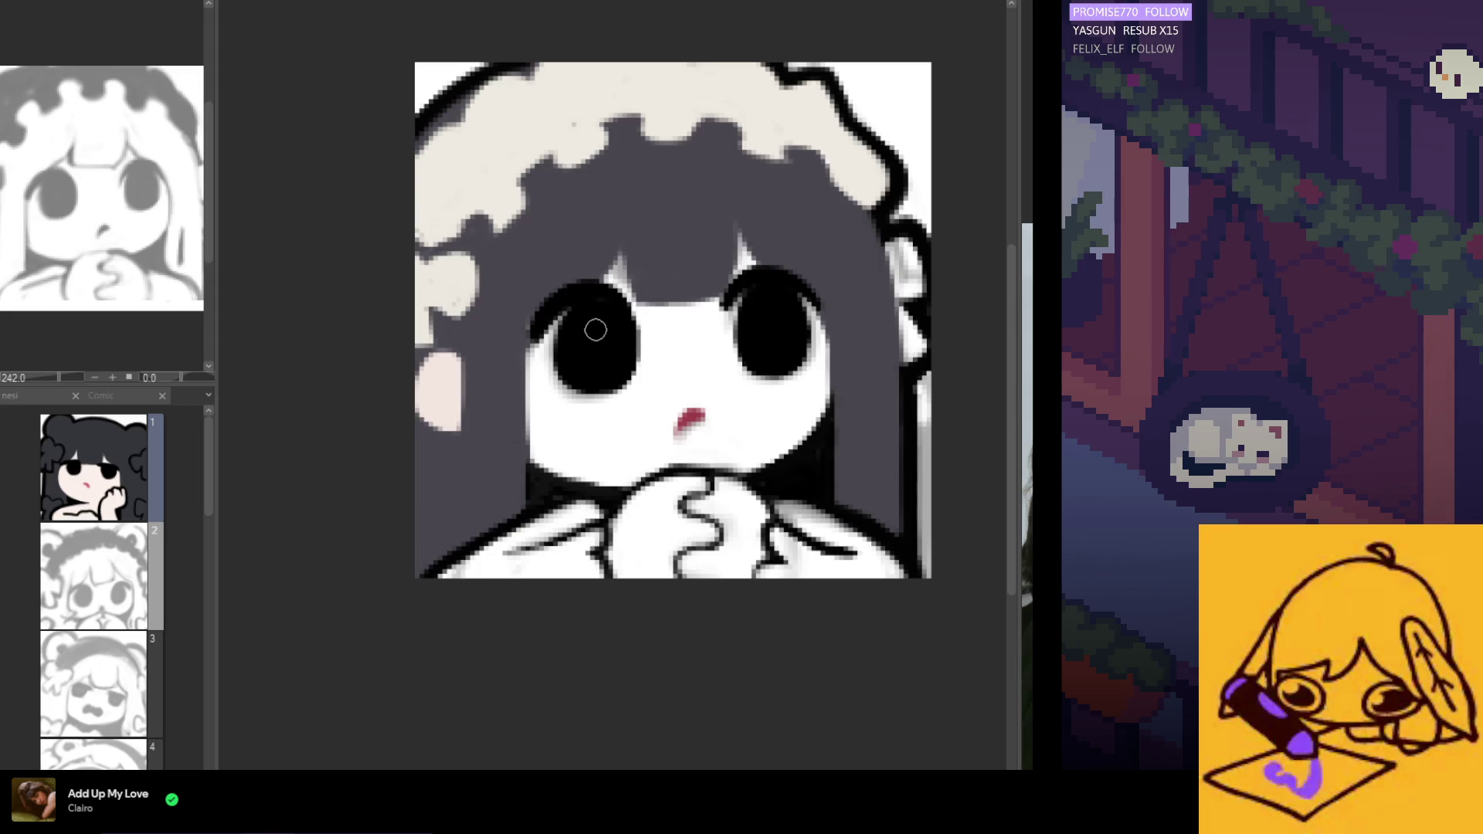
pyautogui.scroll(-1, 595, 330)
pyautogui.scroll(2, 593, 301)
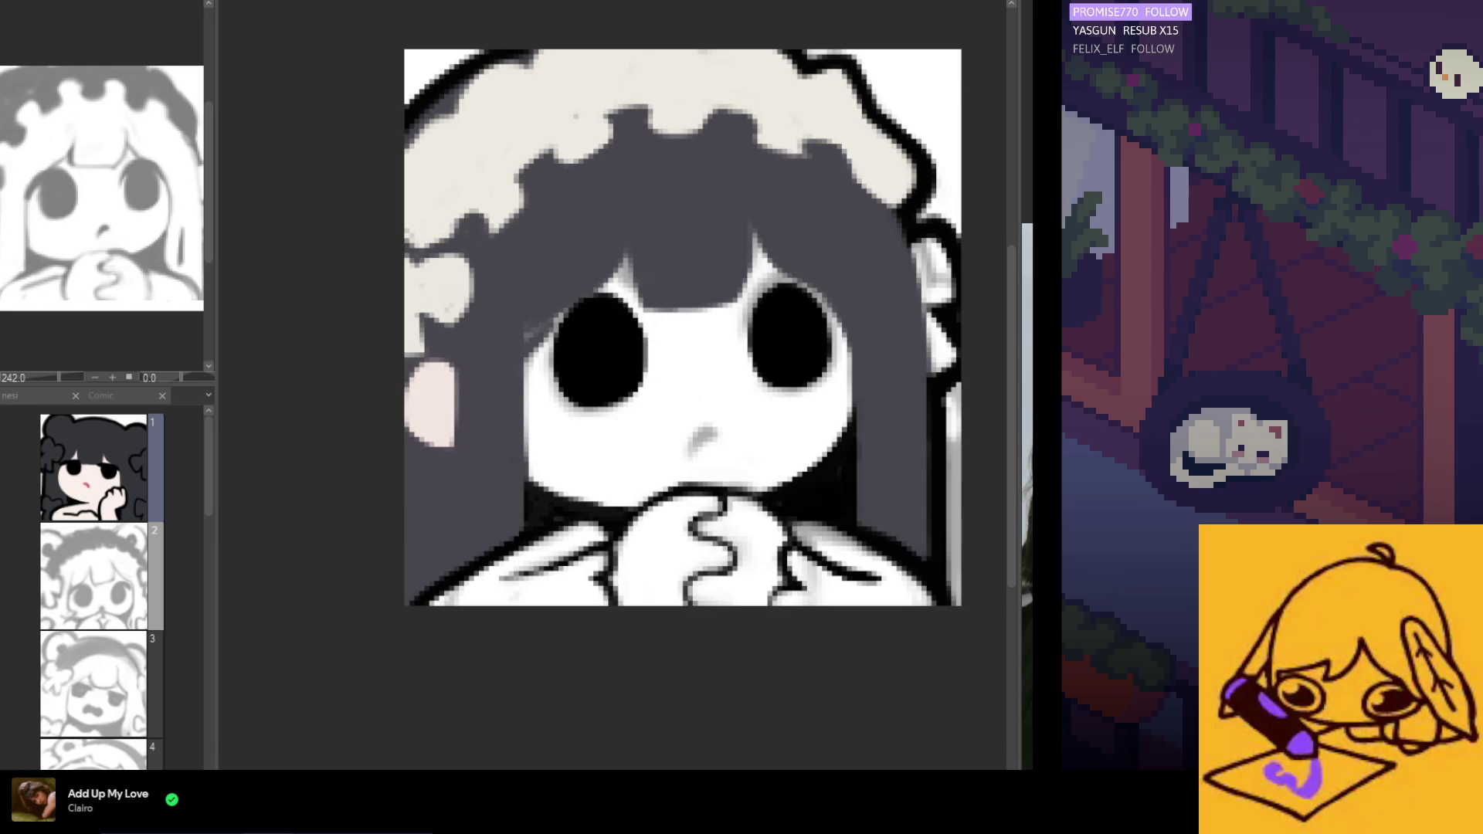
# Sample the mouth's red, repaint a darker reshaped mouth, and mirror the canvas to check.
pyautogui.hotkey('ctrl', 'z')
pyautogui.keyDown('alt'); pyautogui.click(705, 424); pyautogui.keyUp('alt')
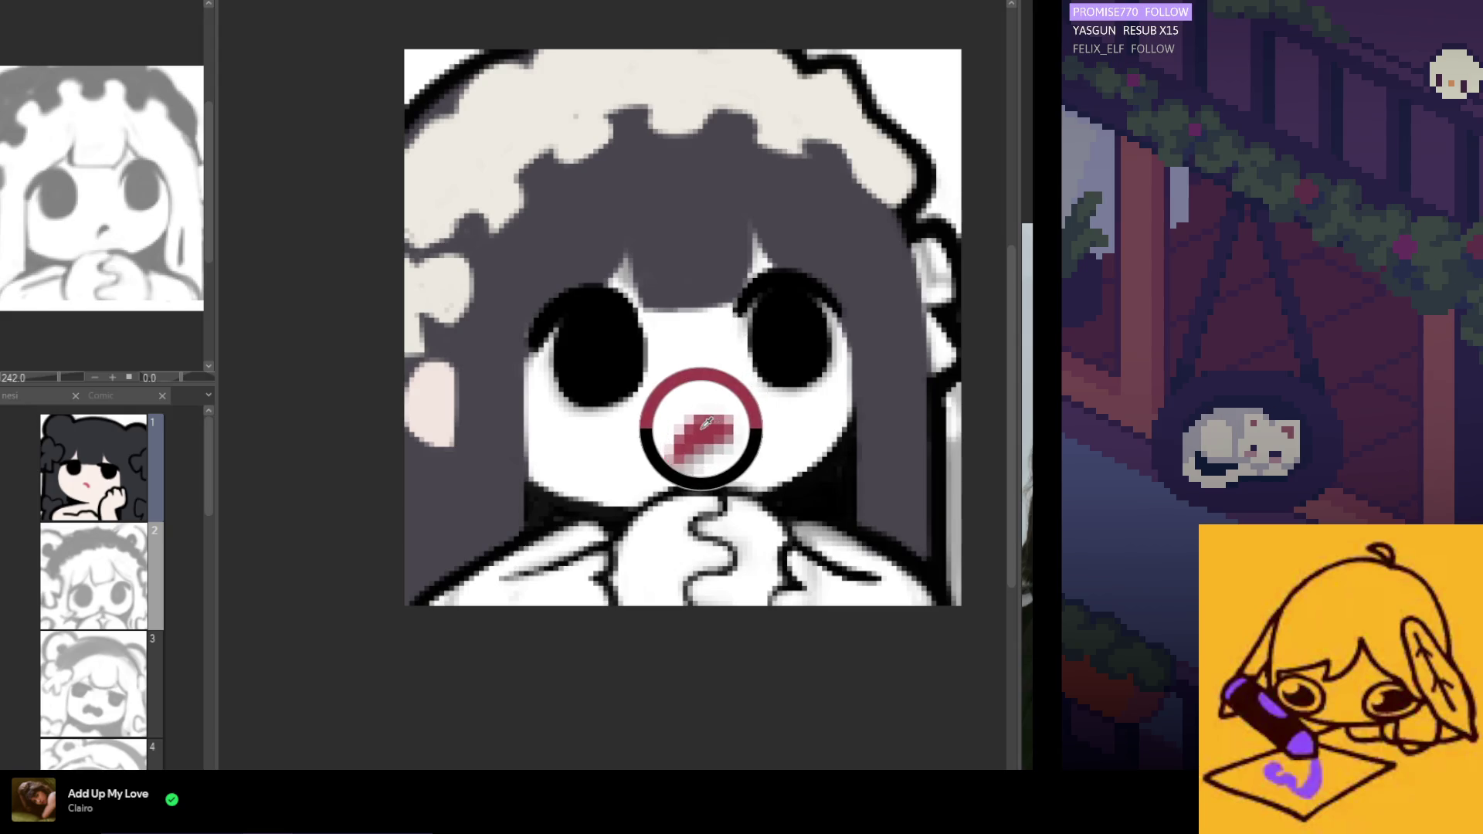
pyautogui.moveTo(695, 436); pyautogui.dragTo(718, 423)
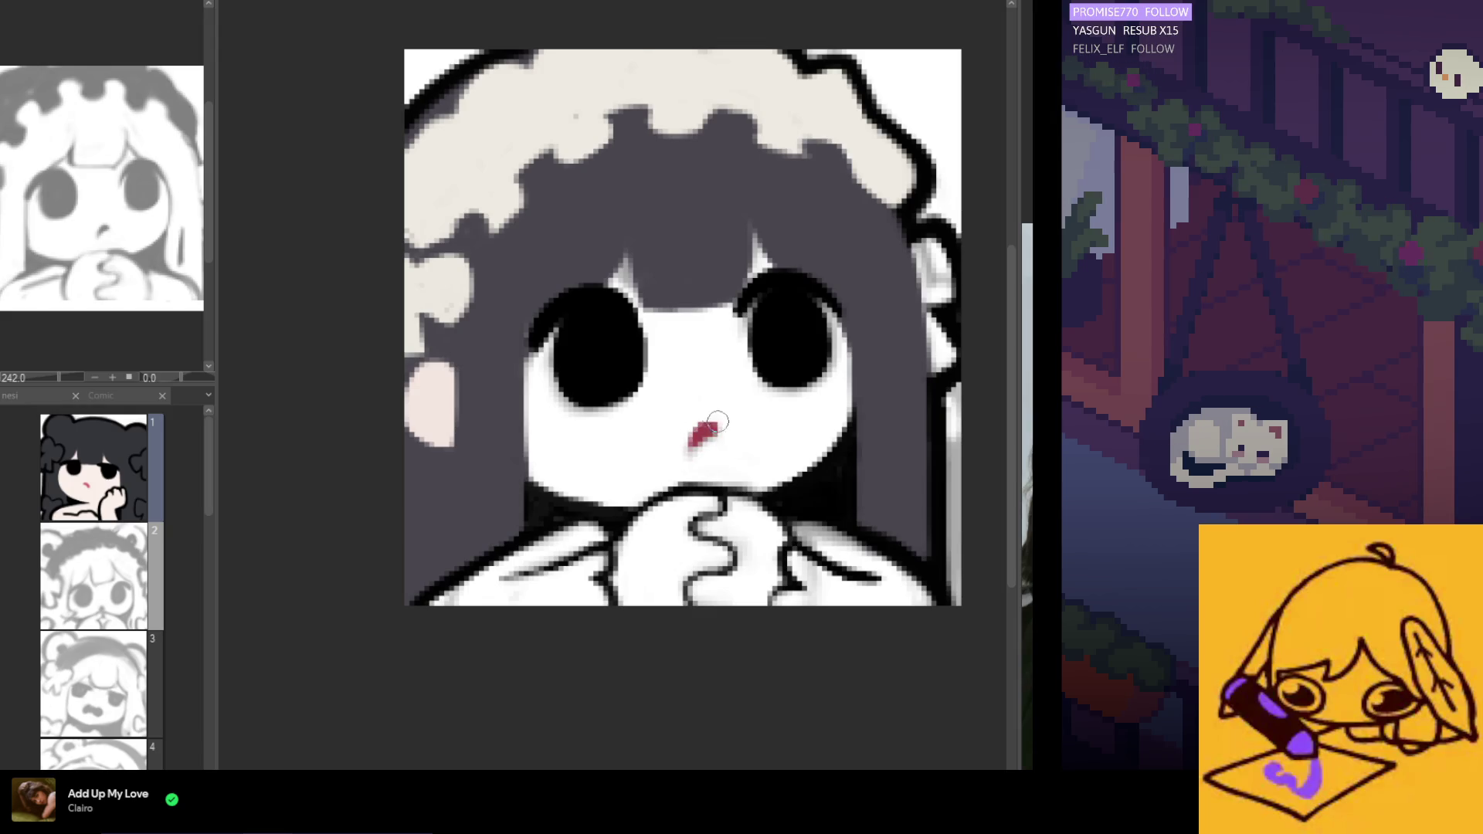
pyautogui.scroll(-5, 632, 232)
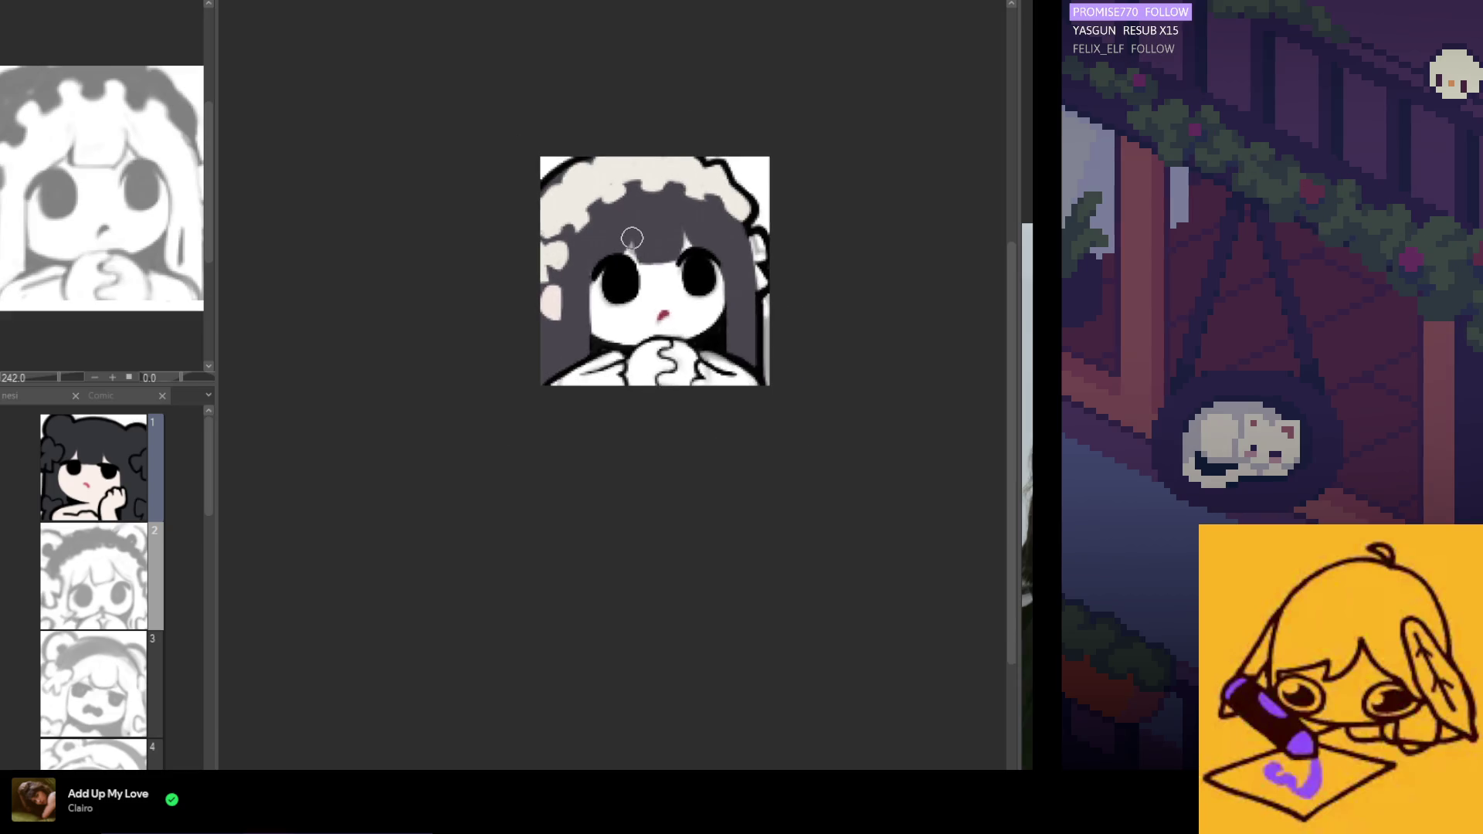
pyautogui.press('h')
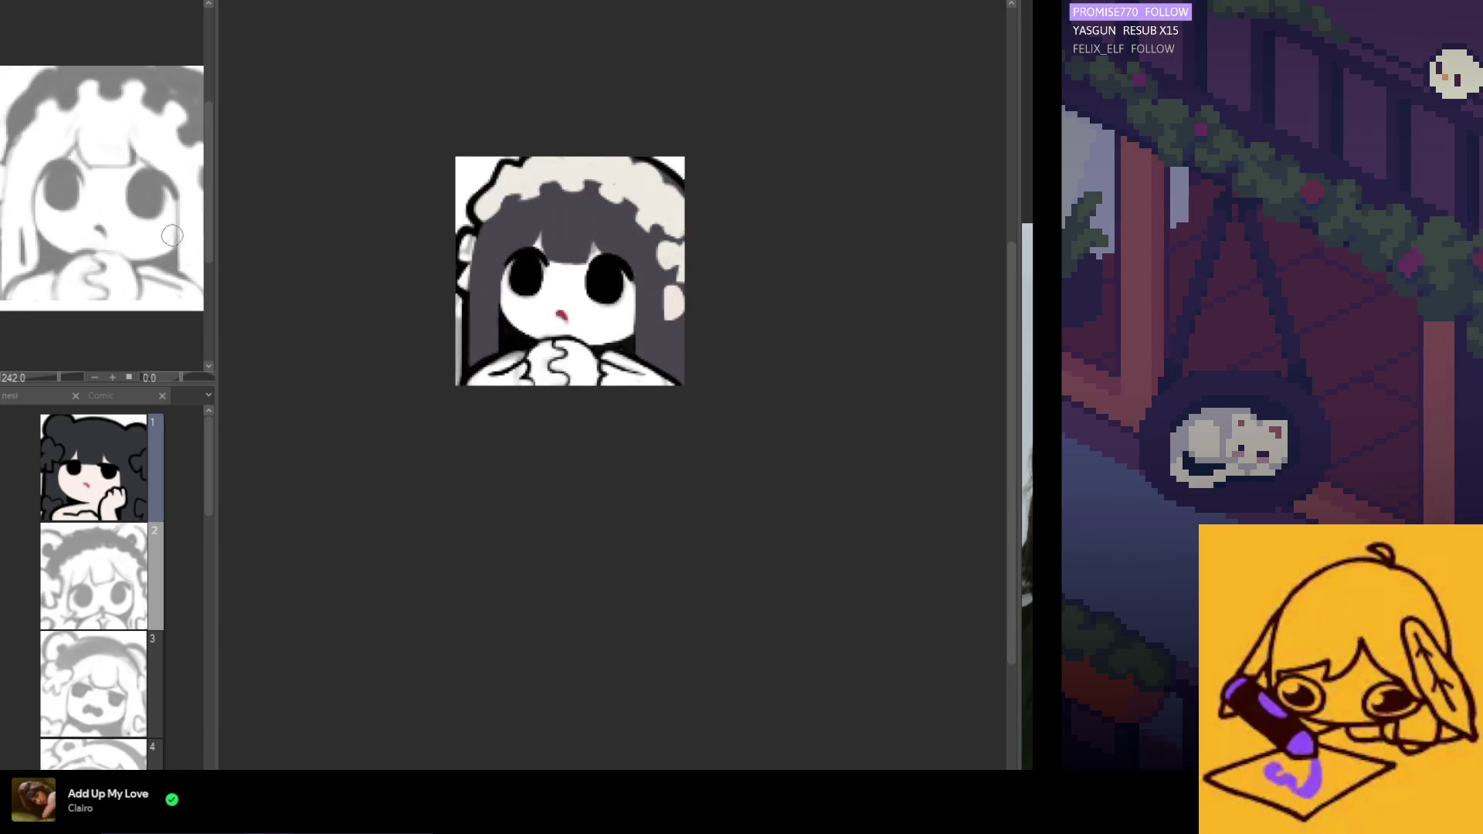
pyautogui.scroll(5, 592, 275)
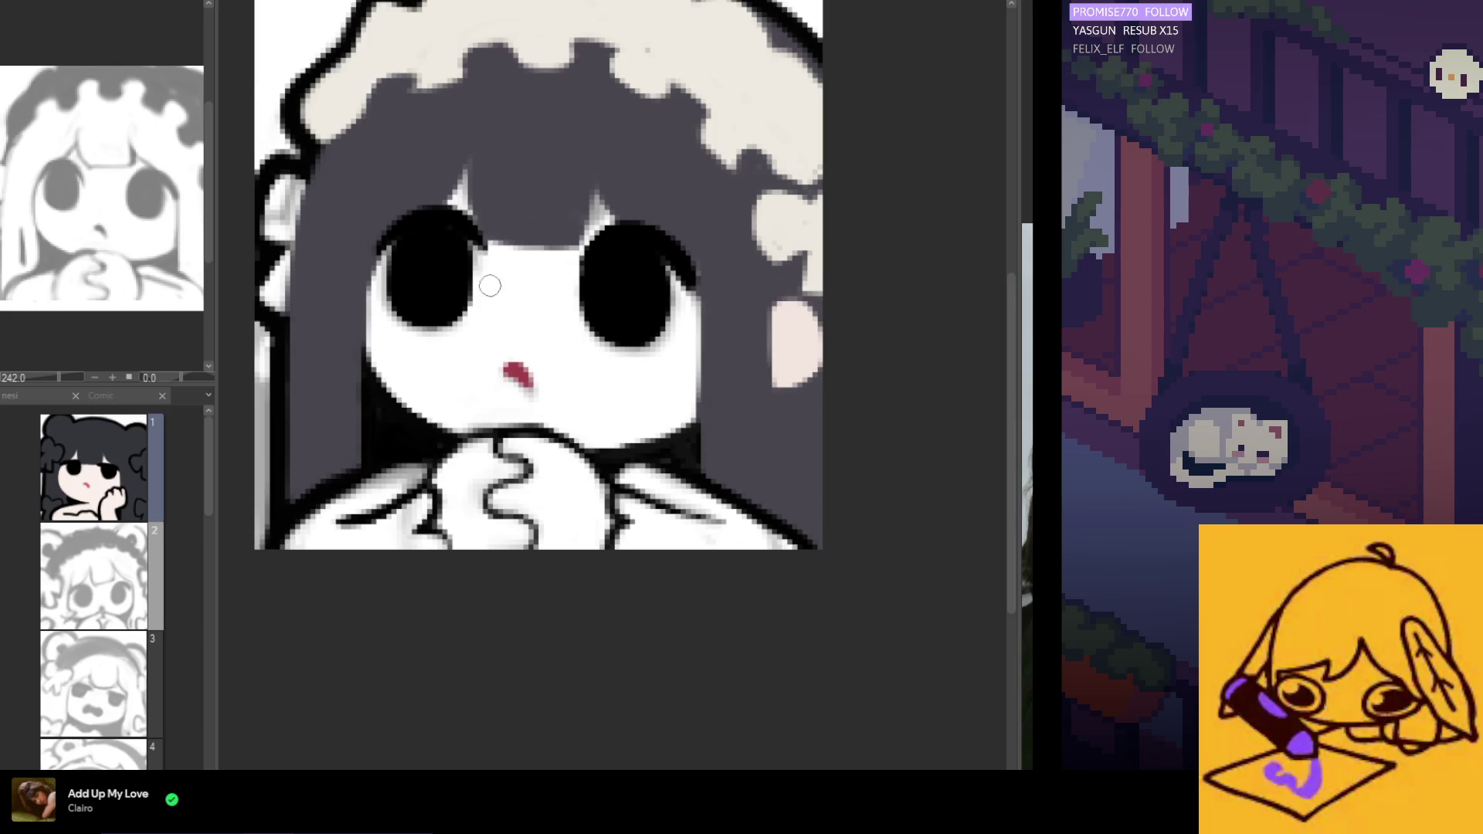
# Smooth the left eye's top edge and darken its left edge with the brush.
pyautogui.scroll(-2, 491, 254)
pyautogui.scroll(-3, 490, 242)
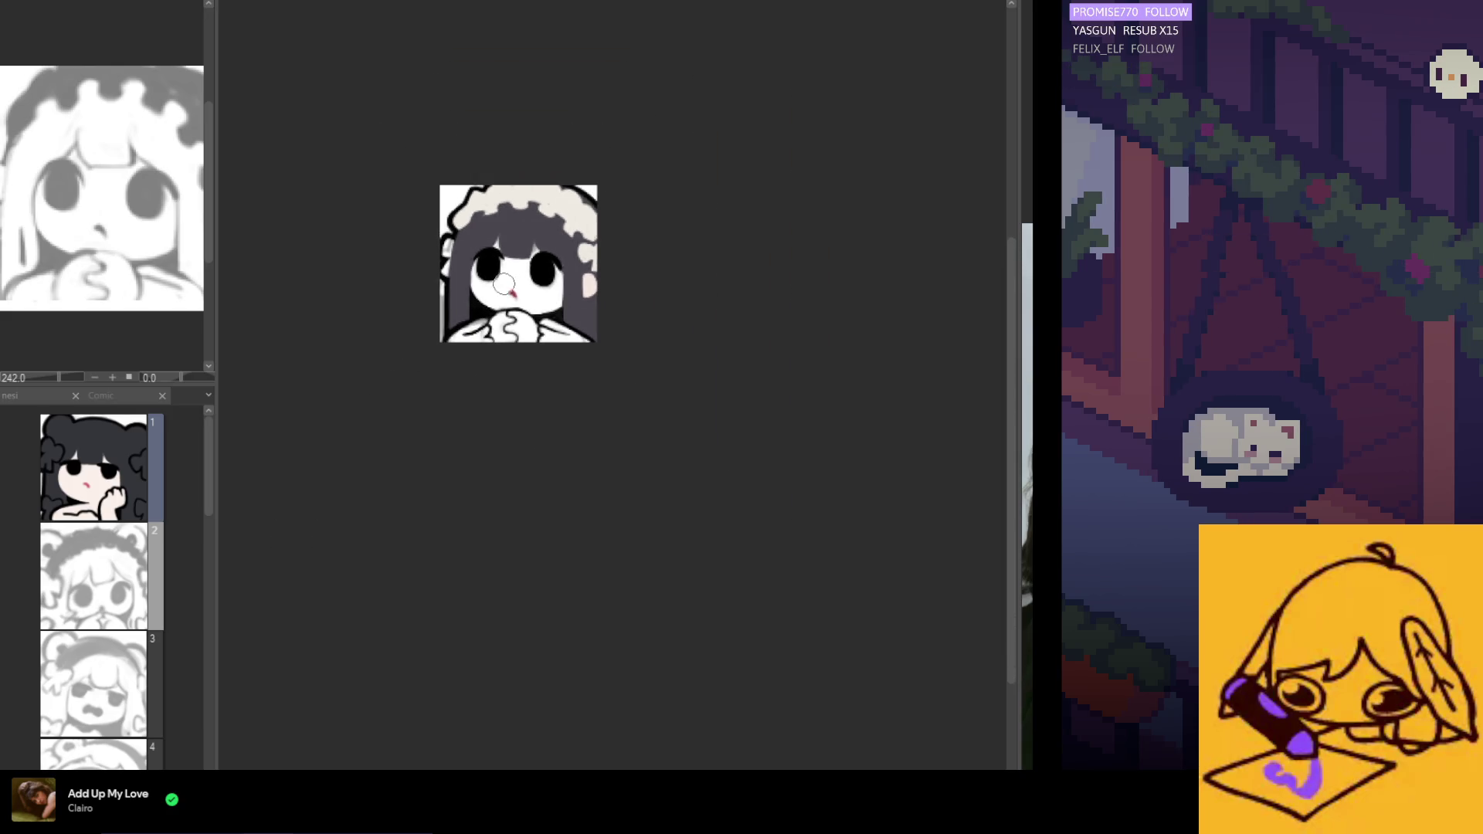
pyautogui.scroll(3, 471, 264)
pyautogui.scroll(4, 472, 264)
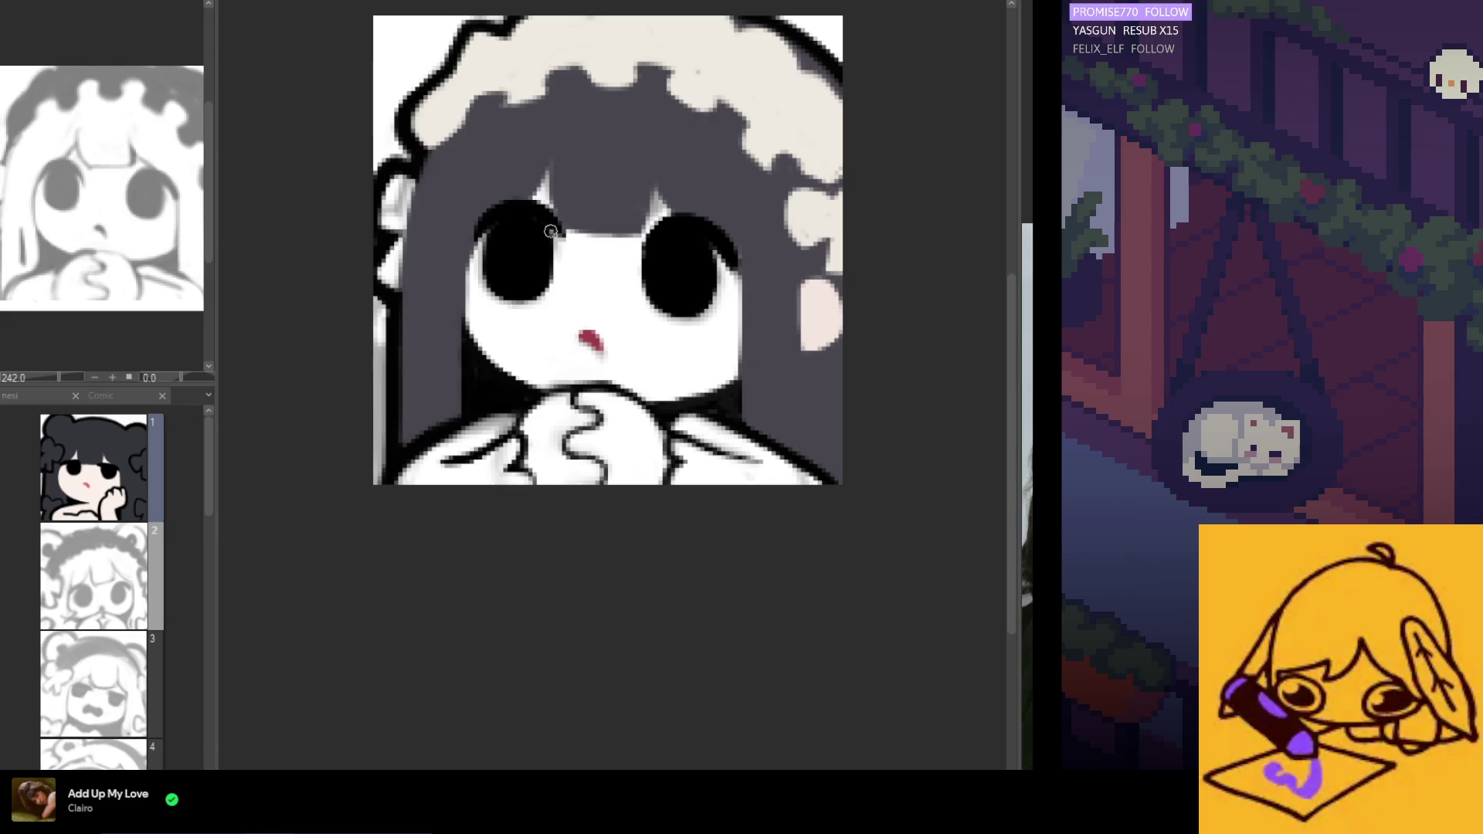
pyautogui.scroll(-1, 551, 231)
pyautogui.scroll(2, 572, 233)
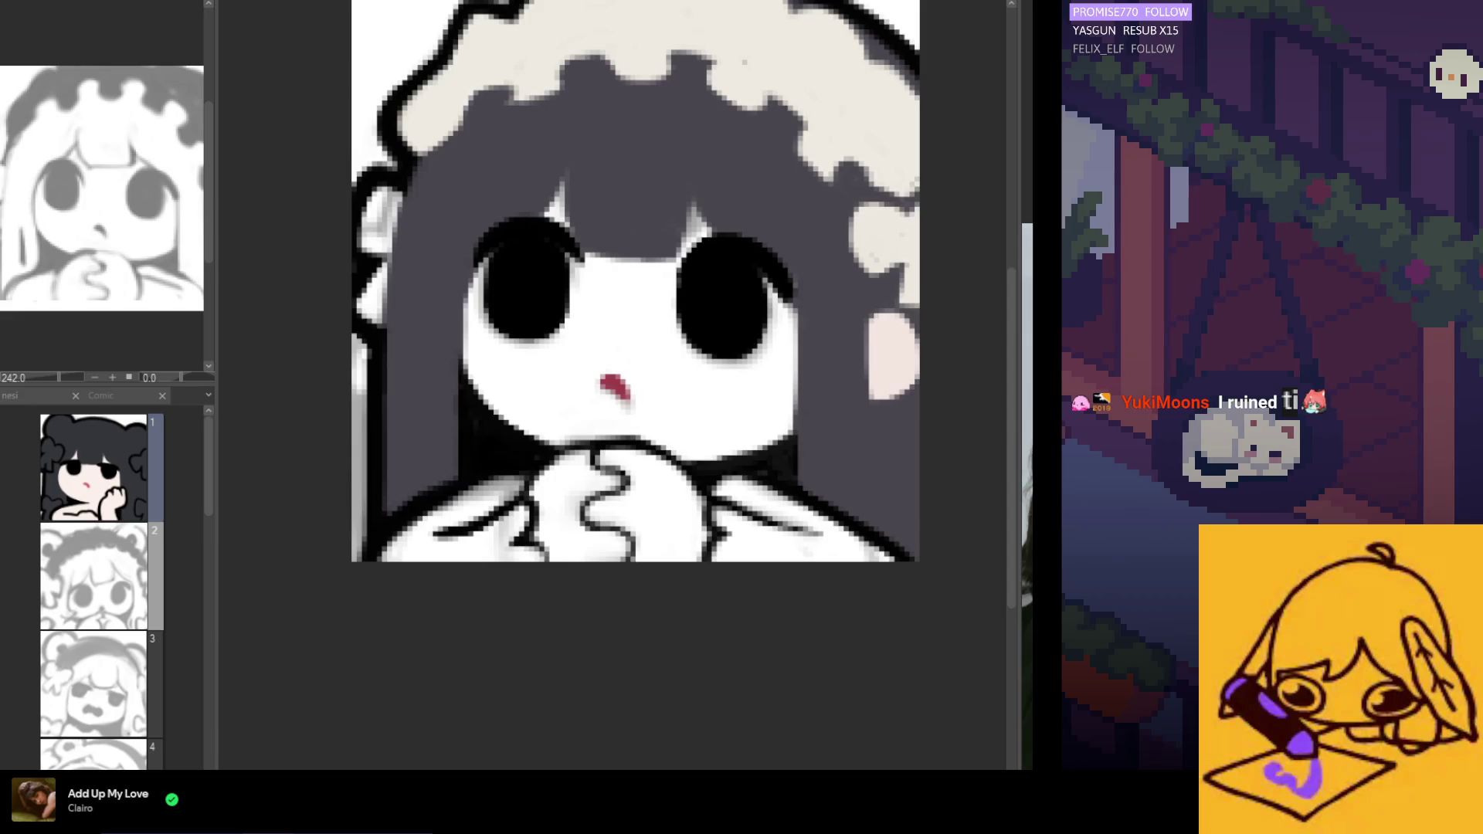
pyautogui.scroll(-2, 583, 363)
pyautogui.scroll(3, 518, 297)
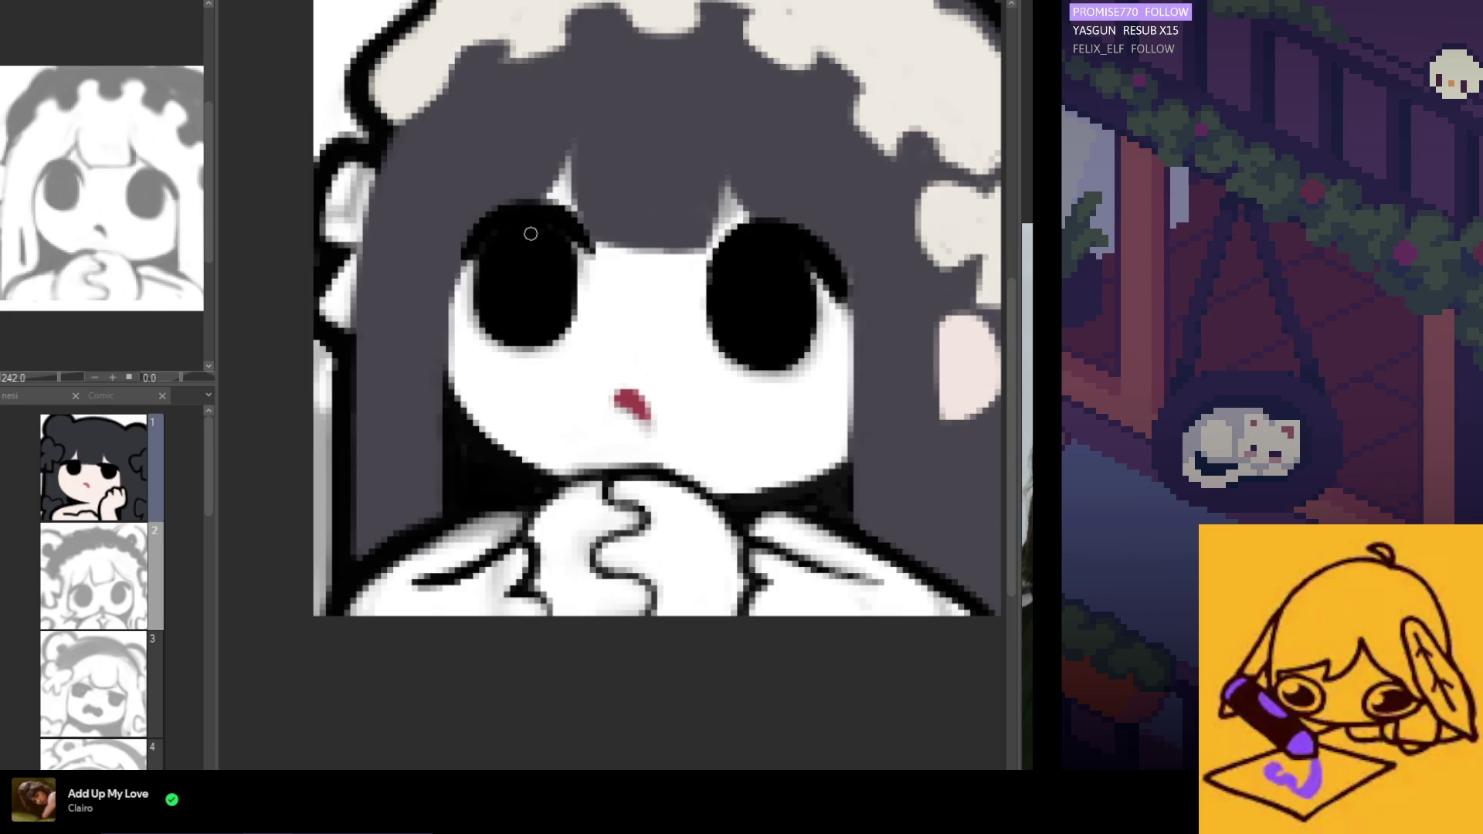
pyautogui.scroll(-3, 517, 232)
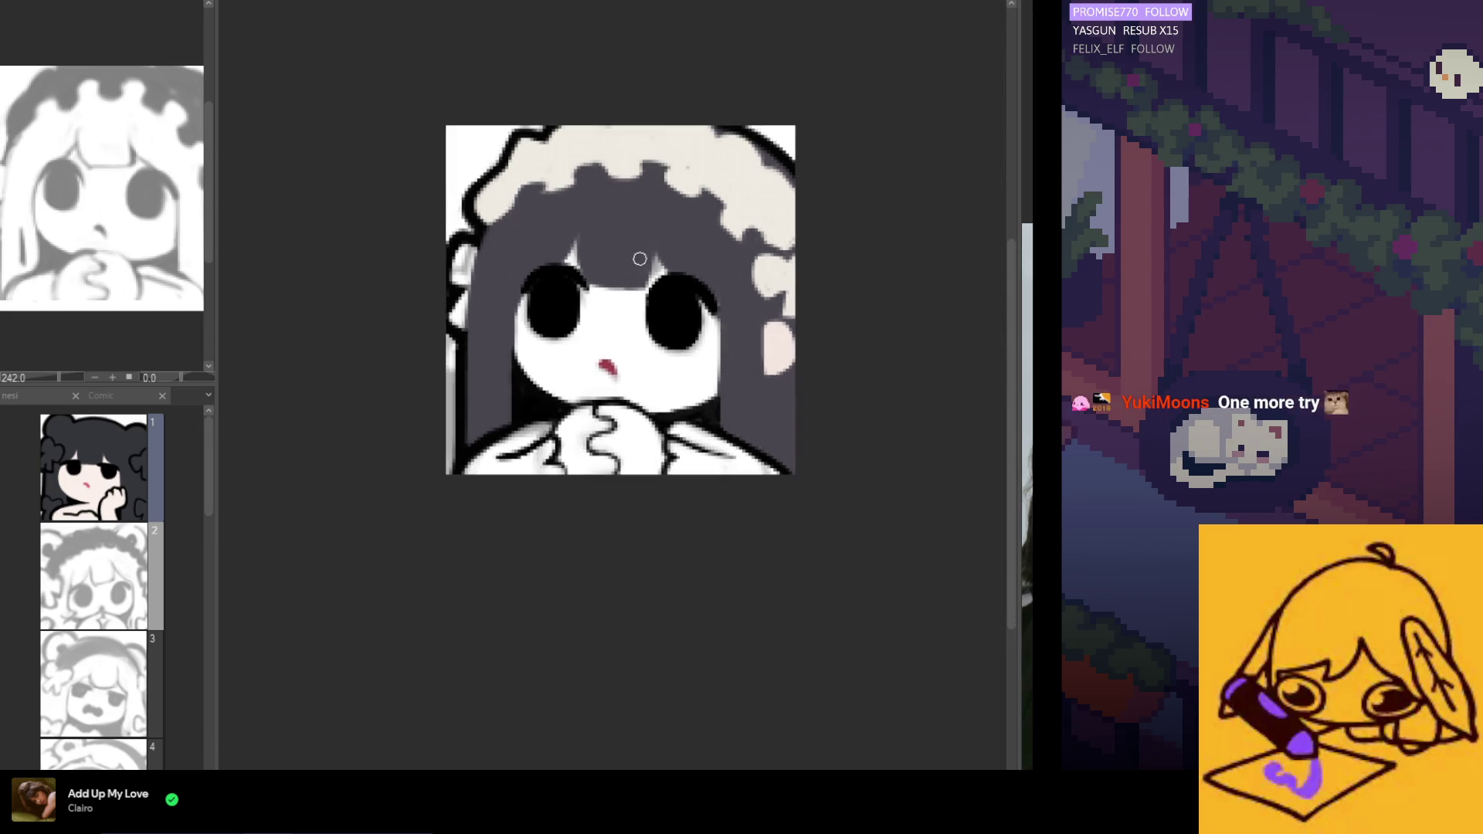
pyautogui.scroll(2, 612, 254)
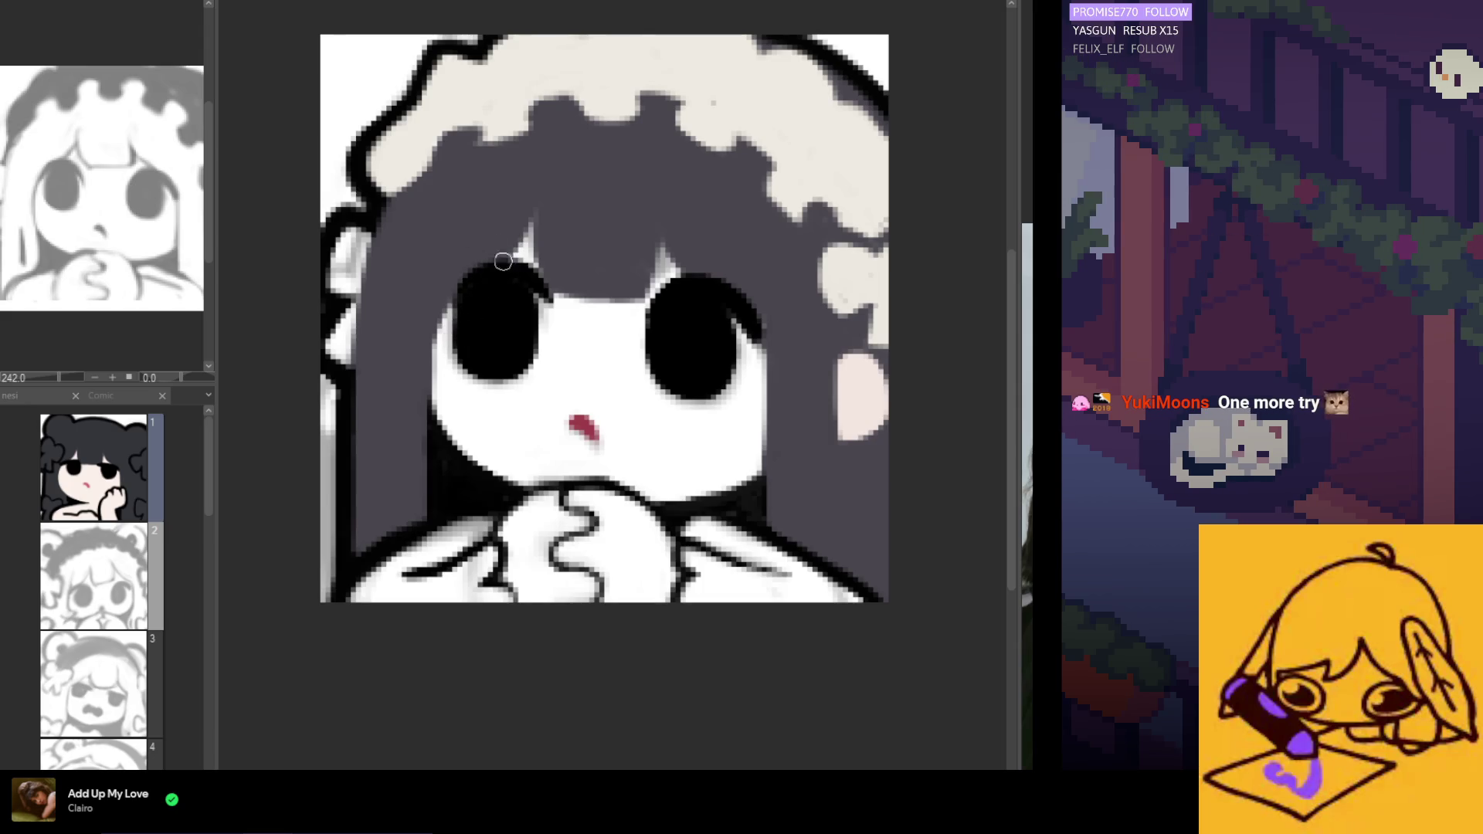
pyautogui.moveTo(497, 271); pyautogui.dragTo(454, 323)
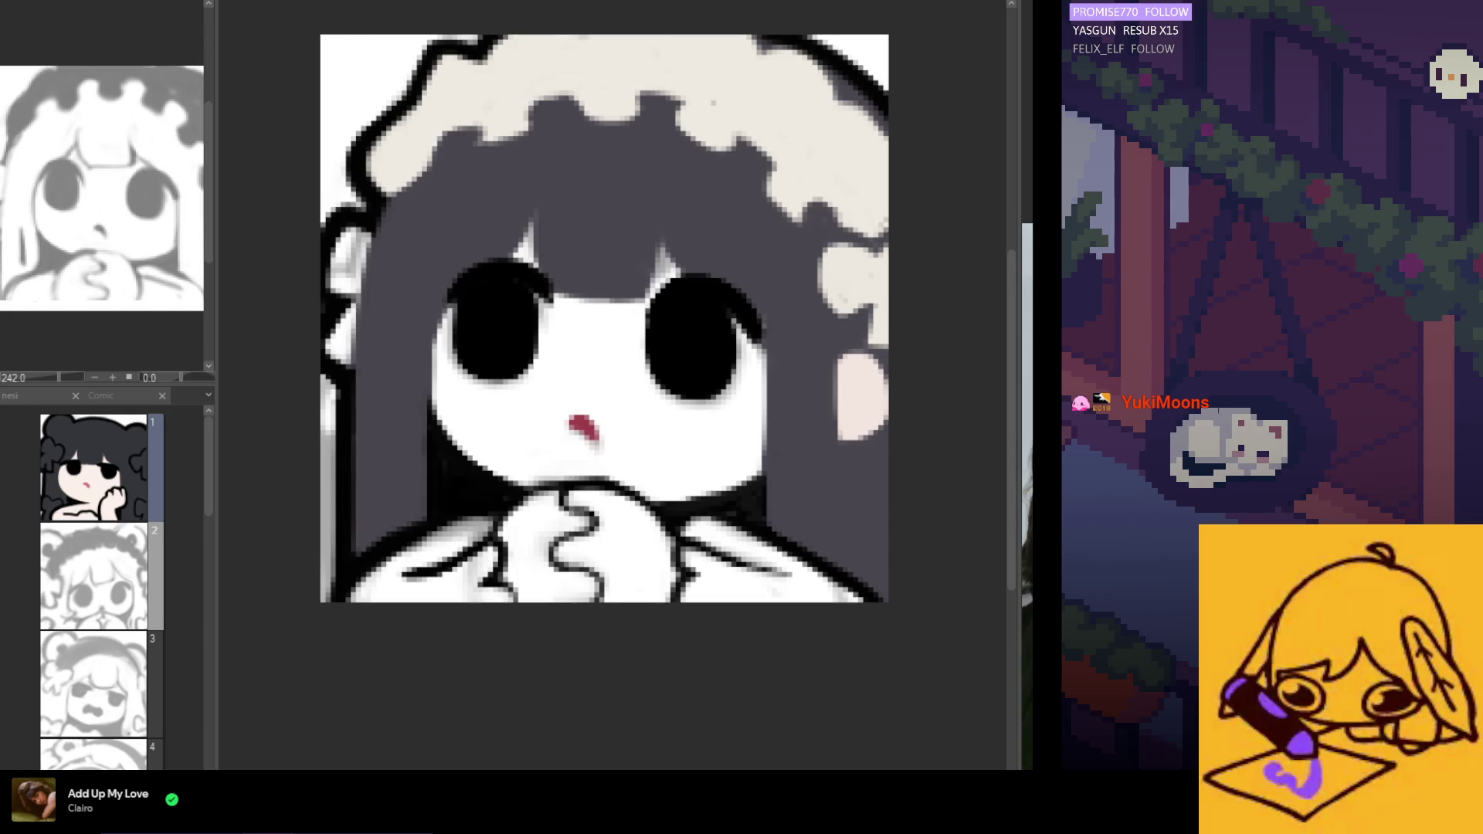
pyautogui.moveTo(479, 288); pyautogui.dragTo(473, 345)
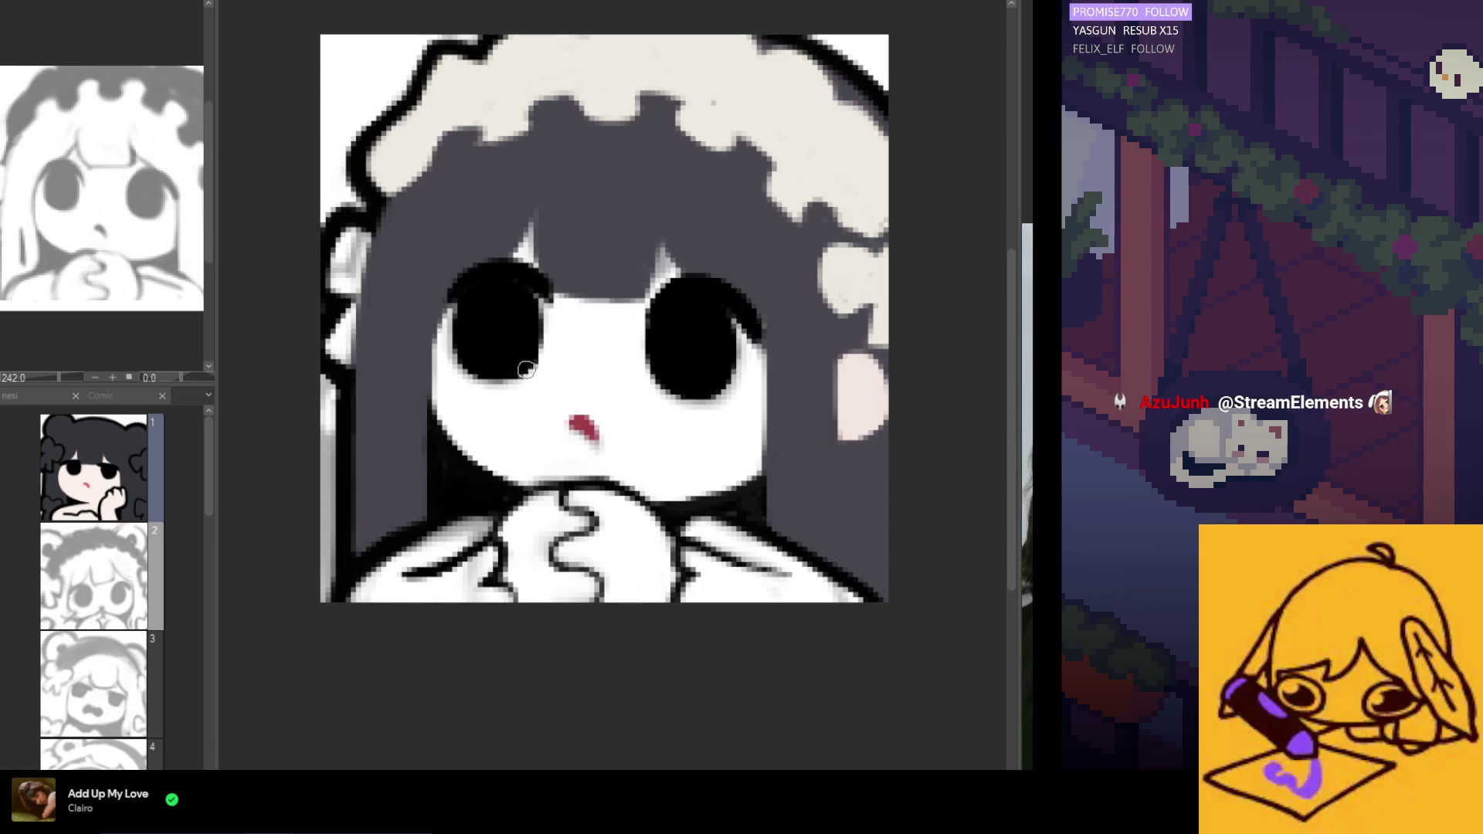
pyautogui.scroll(-3, 529, 363)
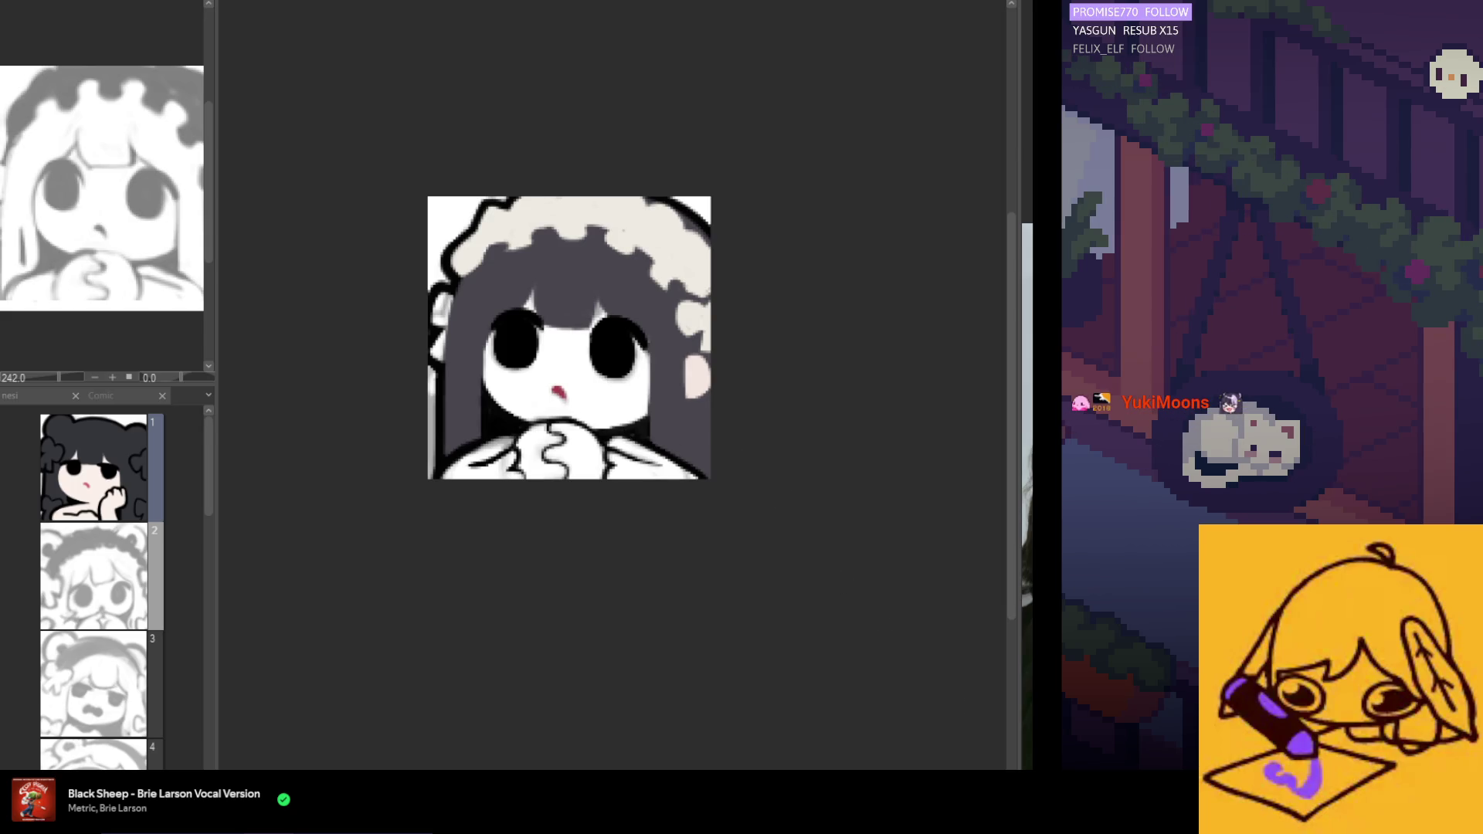
# Undo the stray black patch, then extend, fill and round the left eye's top and left edges.
pyautogui.scroll(2, 585, 327)
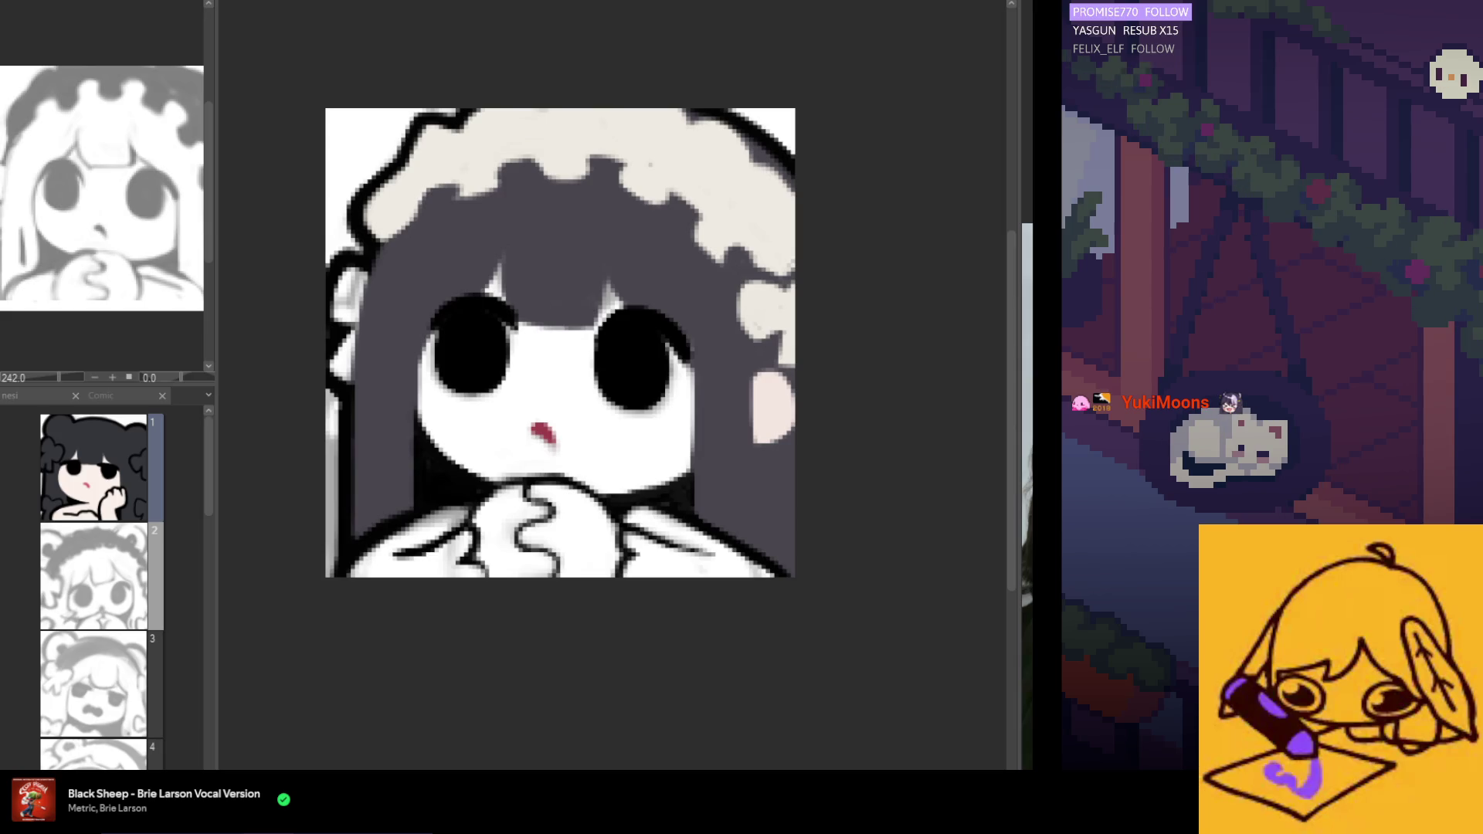
pyautogui.hotkey('ctrl', 'z')
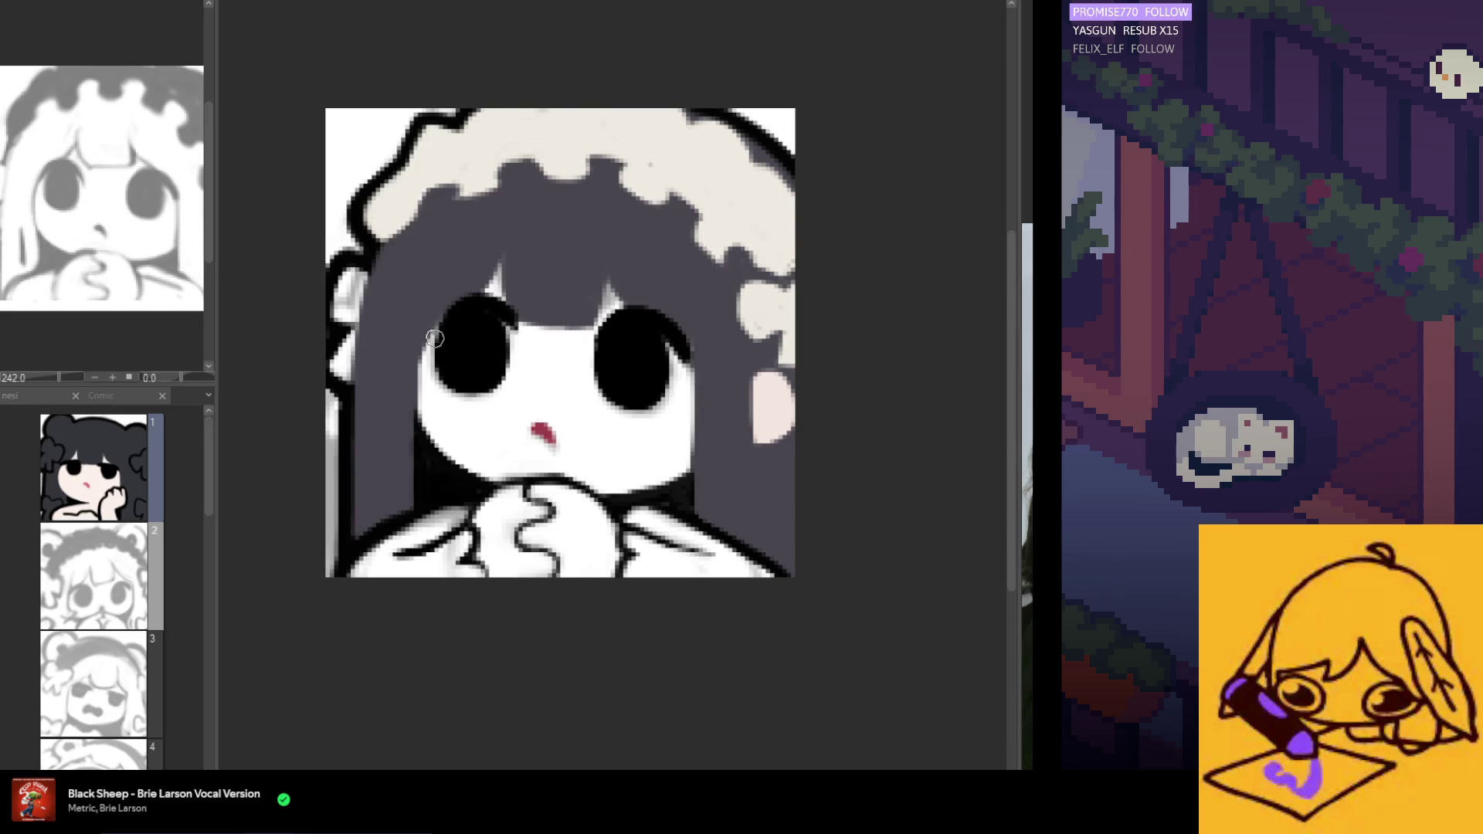
pyautogui.moveTo(513, 323)
pyautogui.mouseDown()
pyautogui.moveTo(462, 298)
pyautogui.moveTo(459, 323)
pyautogui.moveTo(515, 327)
pyautogui.mouseUp()
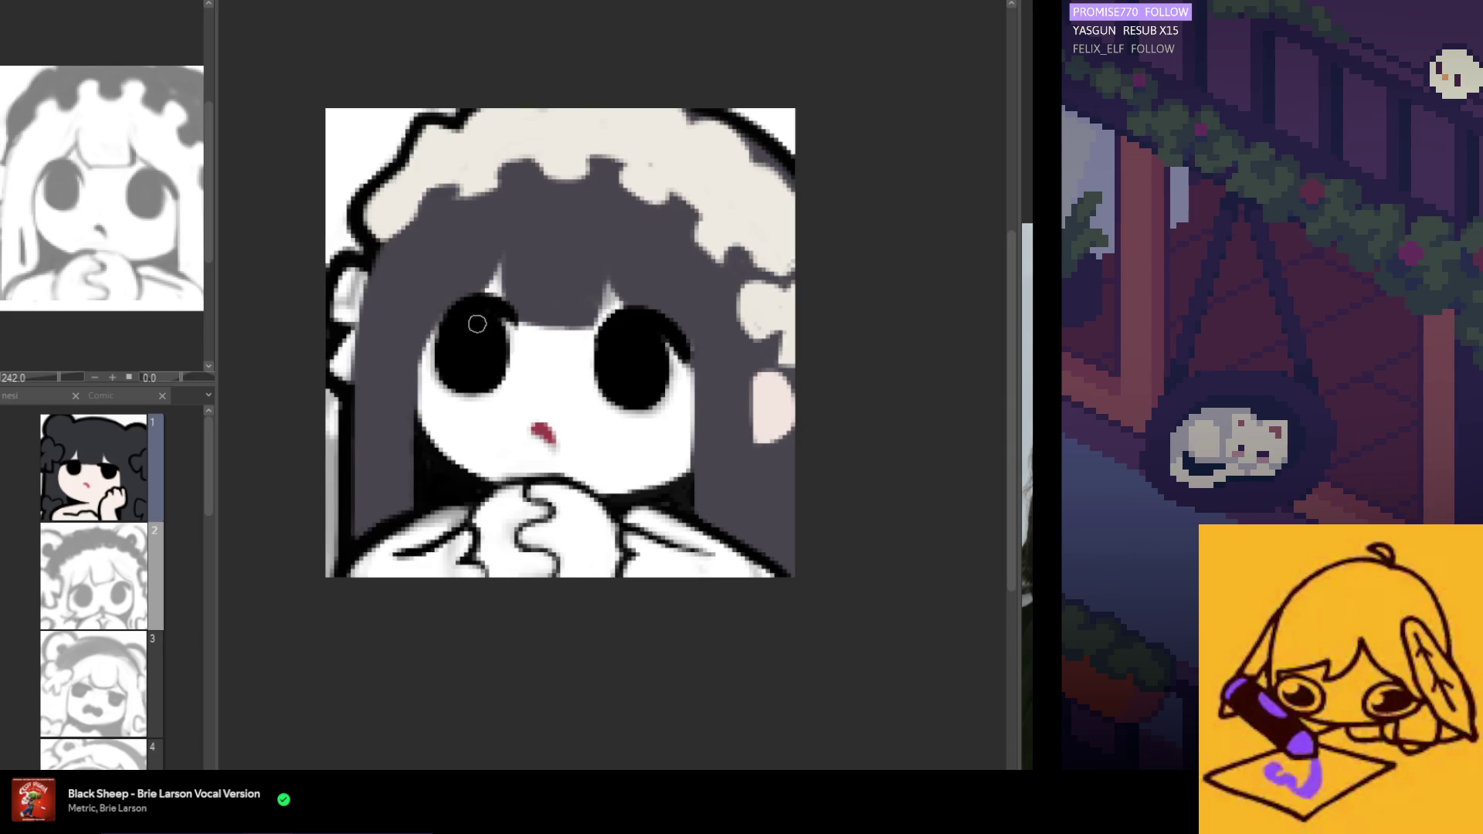
pyautogui.moveTo(513, 325)
pyautogui.mouseDown()
pyautogui.moveTo(497, 297)
pyautogui.moveTo(518, 323)
pyautogui.mouseUp()
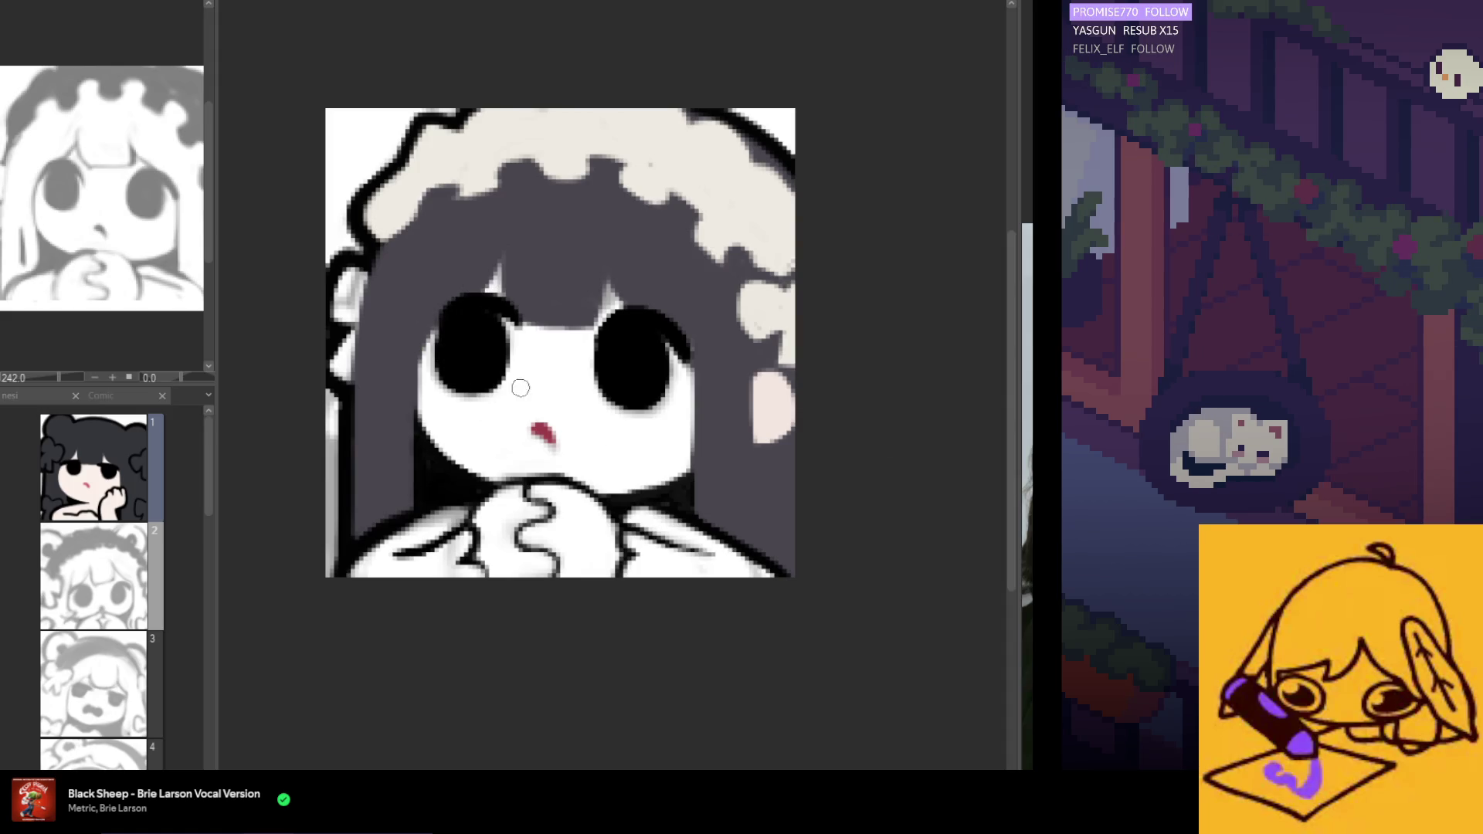
pyautogui.moveTo(458, 310)
pyautogui.mouseDown()
pyautogui.moveTo(434, 351)
pyautogui.moveTo(448, 381)
pyautogui.moveTo(433, 334)
pyautogui.moveTo(516, 319)
pyautogui.mouseUp()
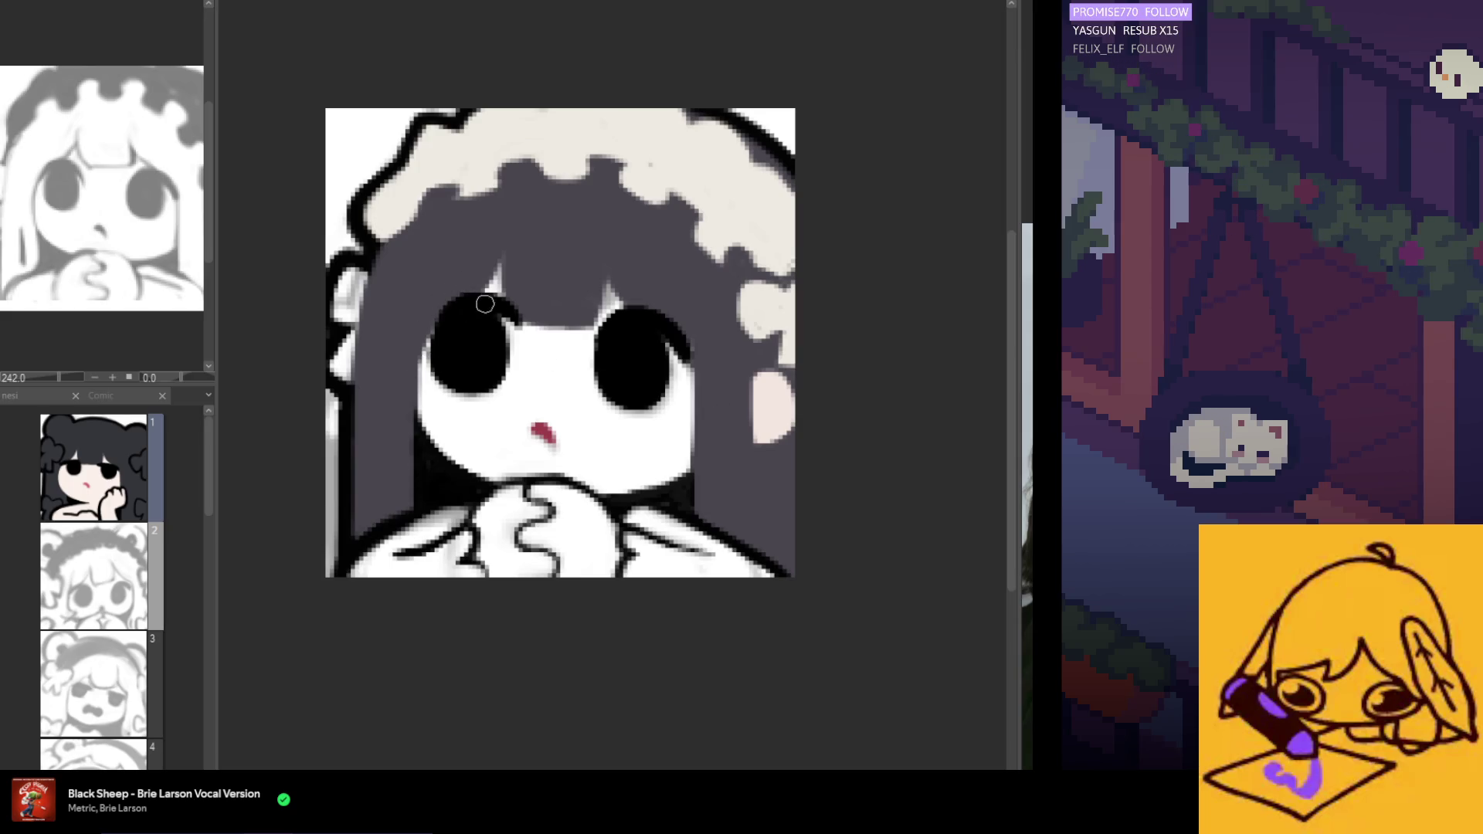
pyautogui.moveTo(464, 298); pyautogui.dragTo(424, 360)
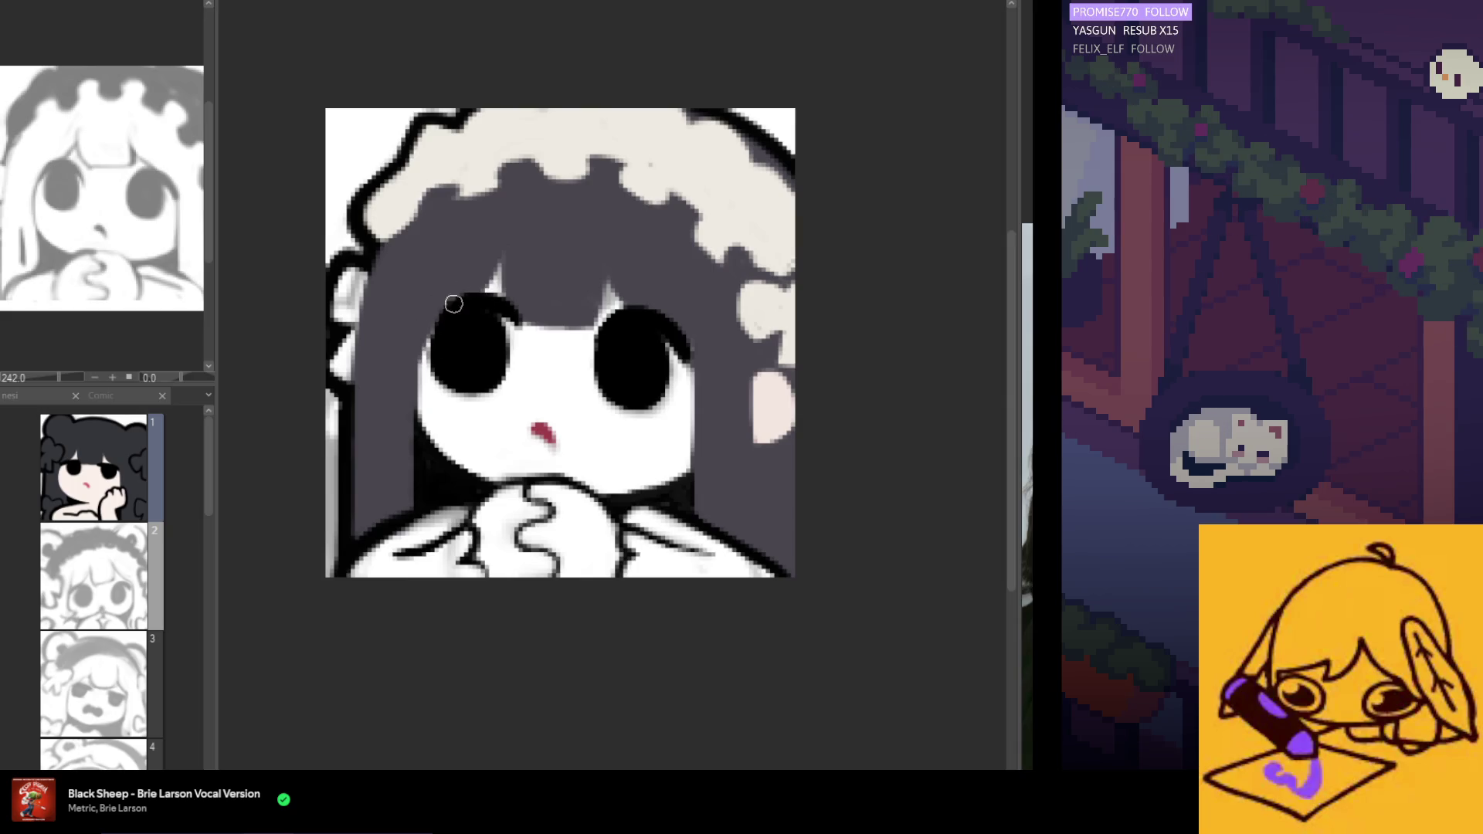
pyautogui.scroll(-2, 432, 227)
pyautogui.scroll(2, 431, 333)
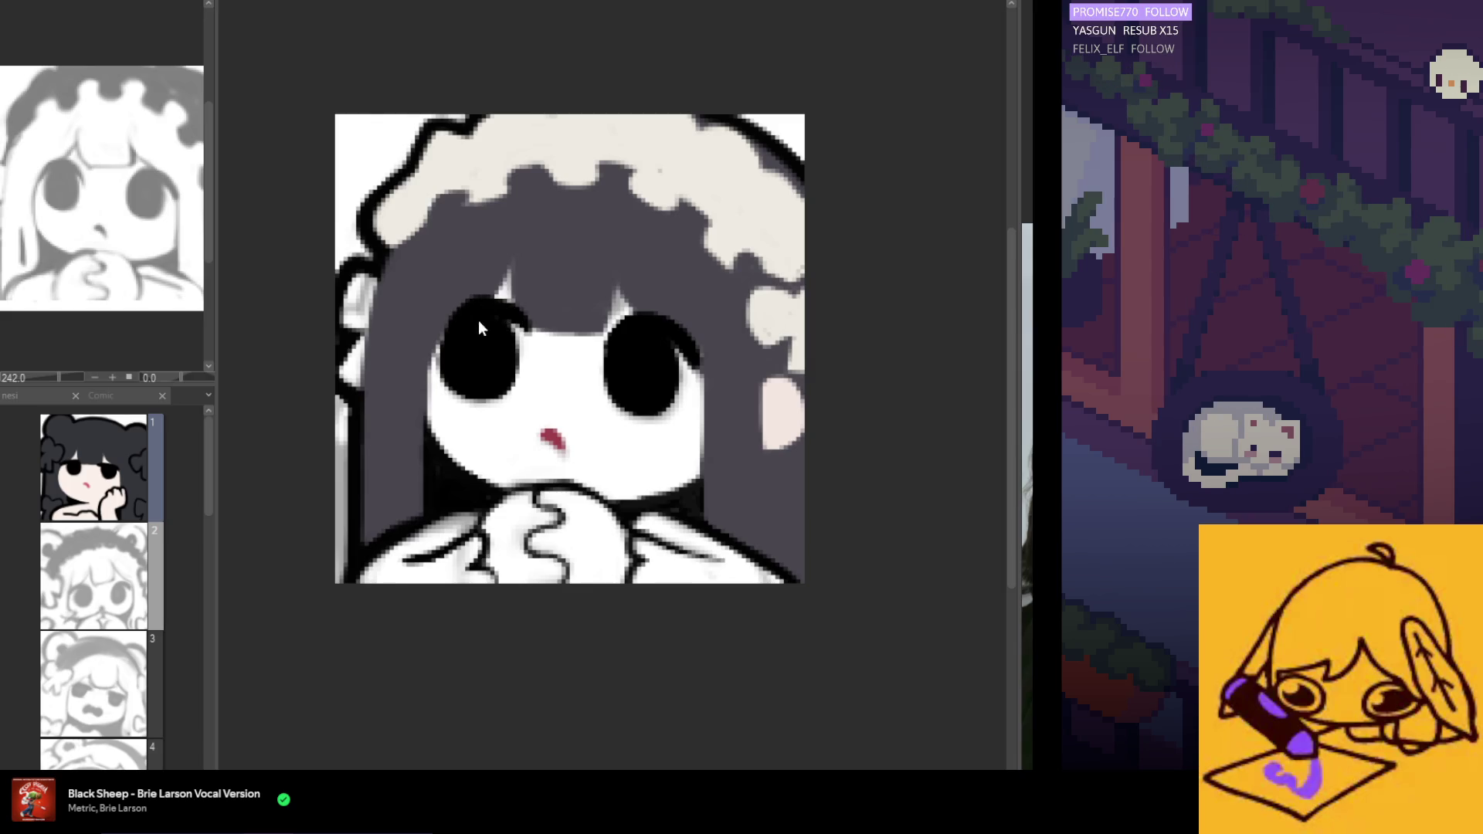
pyautogui.moveTo(463, 306); pyautogui.dragTo(502, 302)
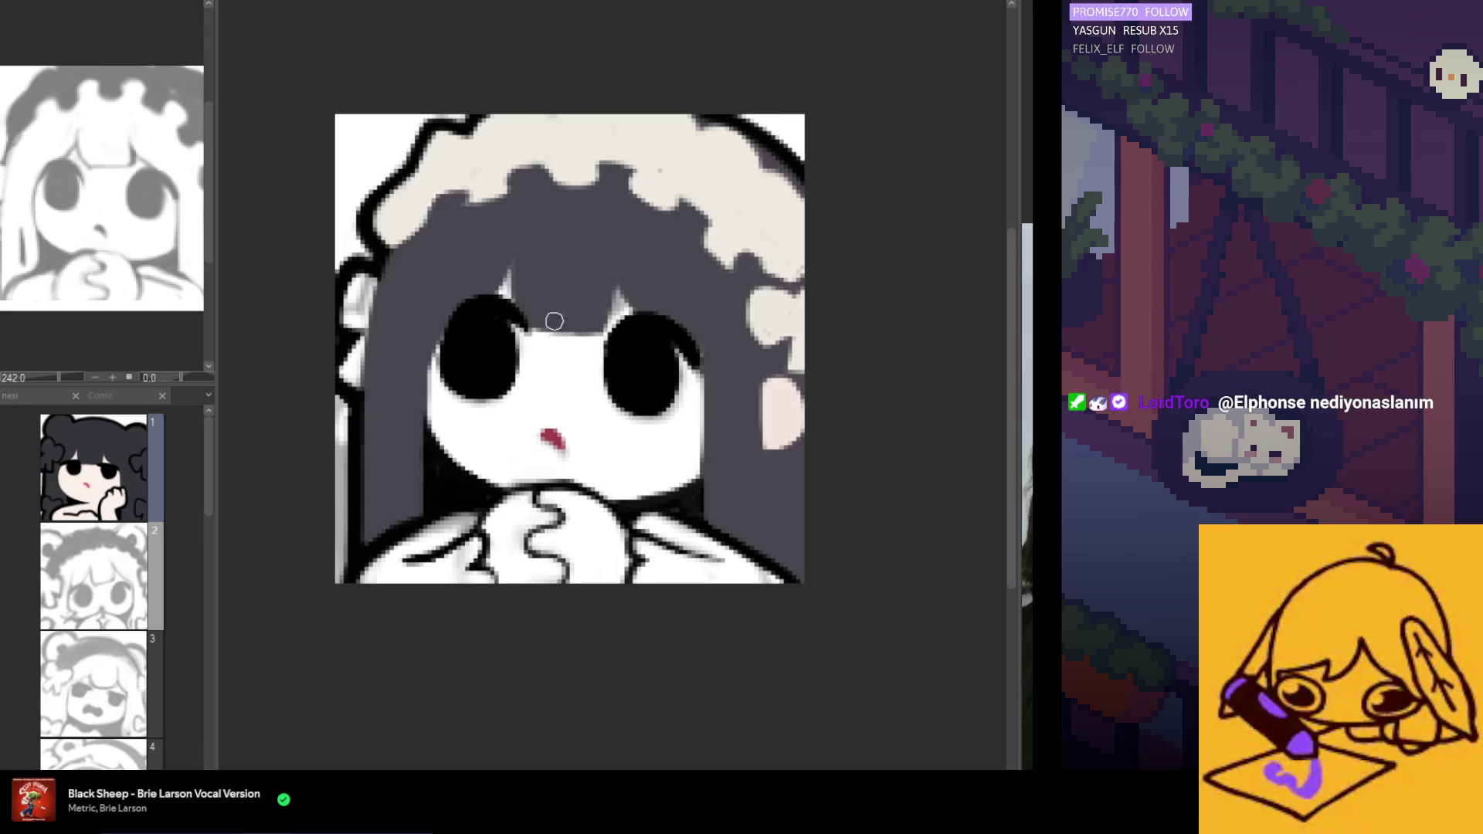
# Paint a dark, tidy outline along the lower-left jawline.
pyautogui.scroll(-5, 510, 312)
pyautogui.scroll(5, 483, 306)
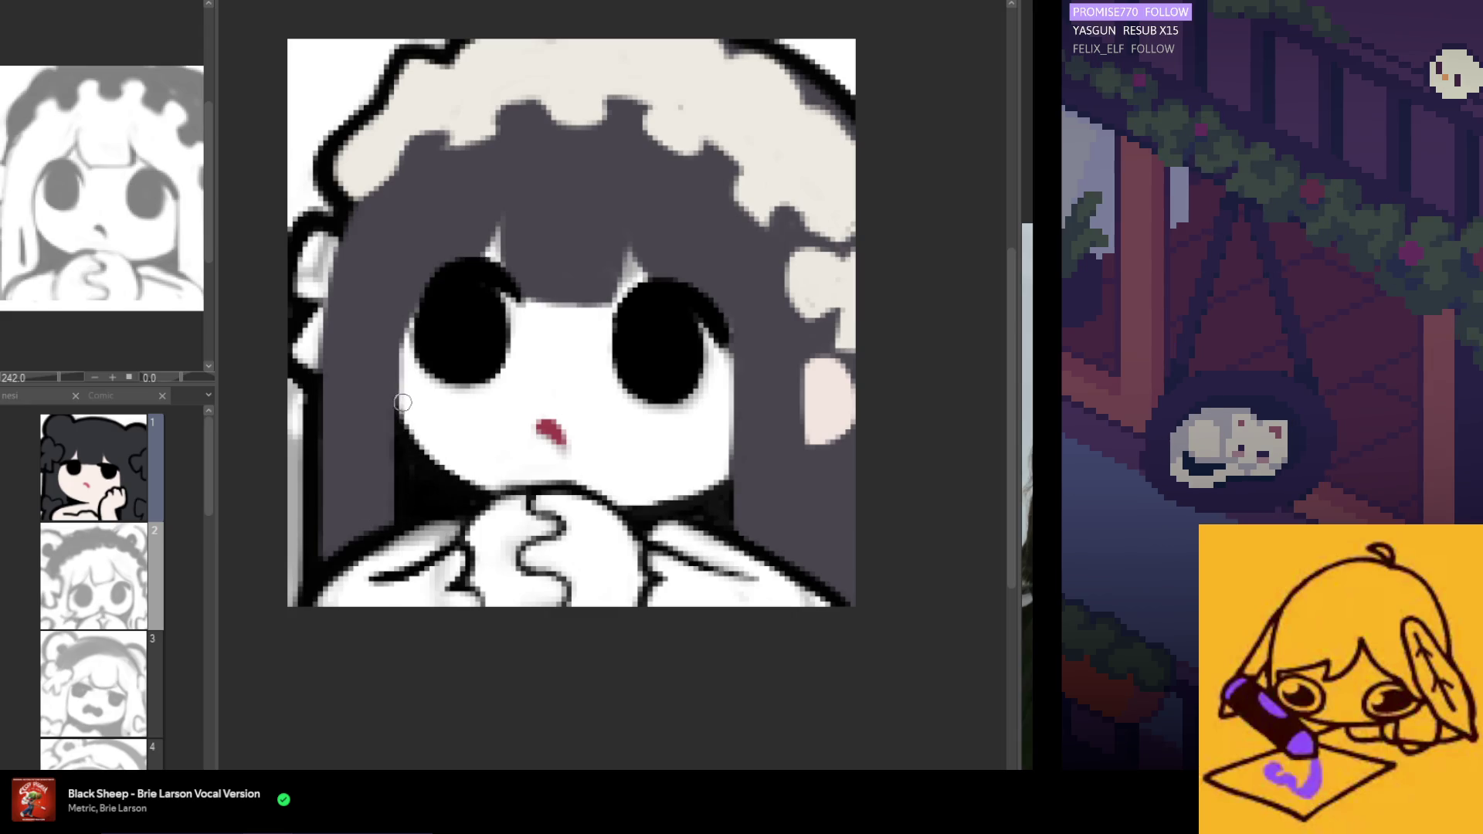
pyautogui.moveTo(405, 416); pyautogui.dragTo(492, 495)
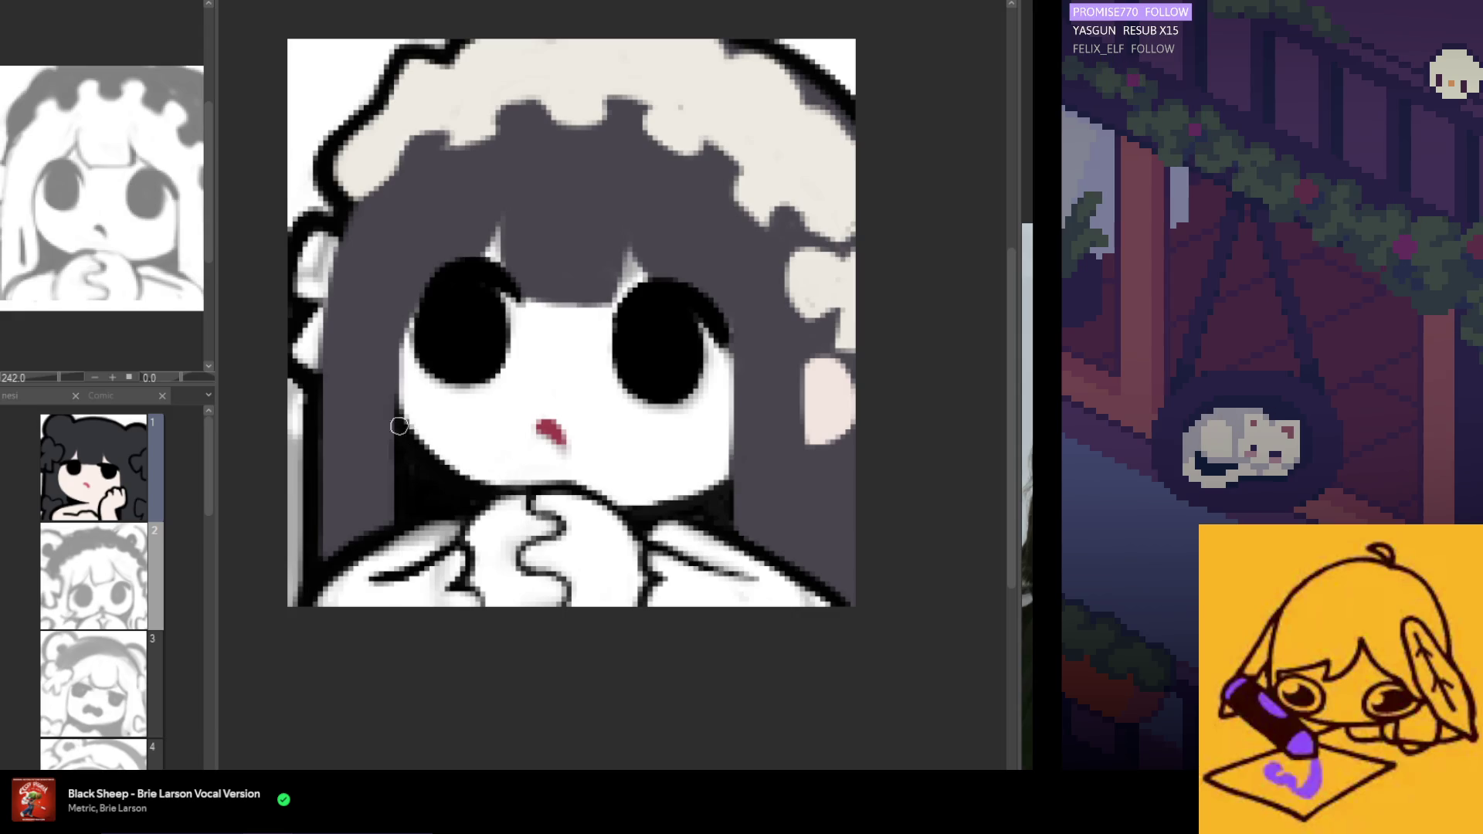
pyautogui.scroll(-4, 347, 330)
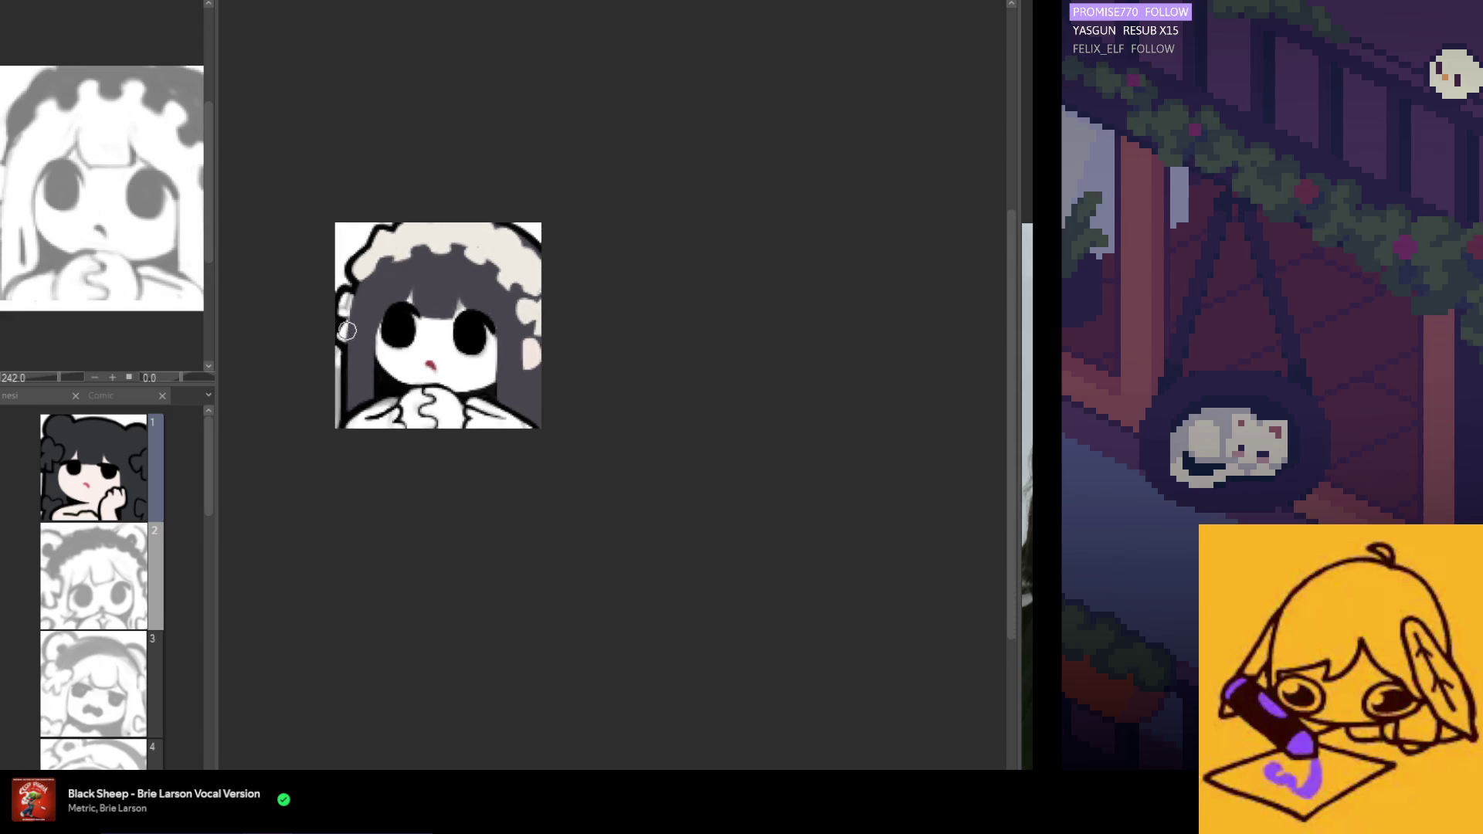
pyautogui.scroll(2, 345, 324)
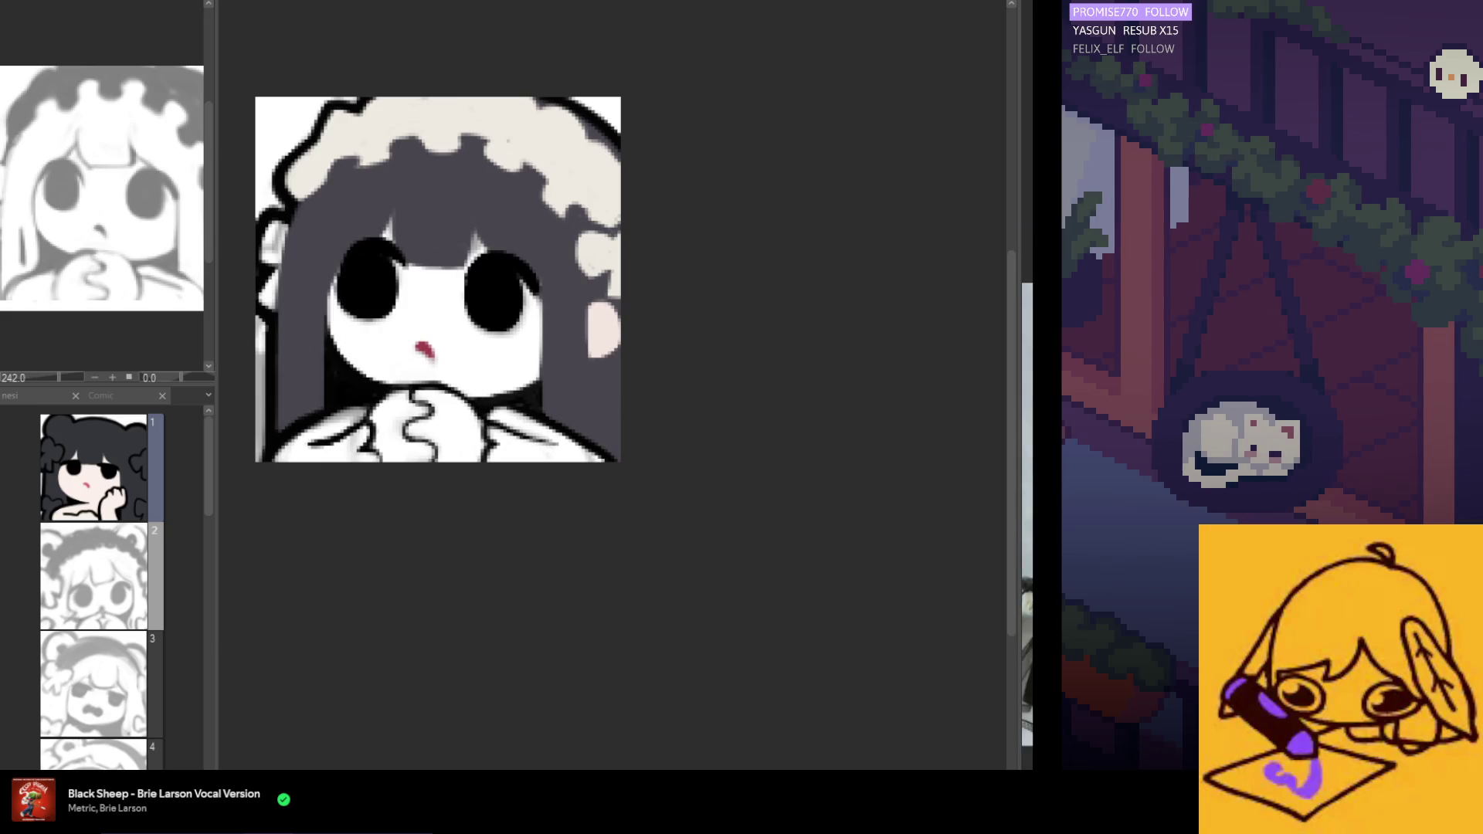
pyautogui.scroll(-2, 503, 349)
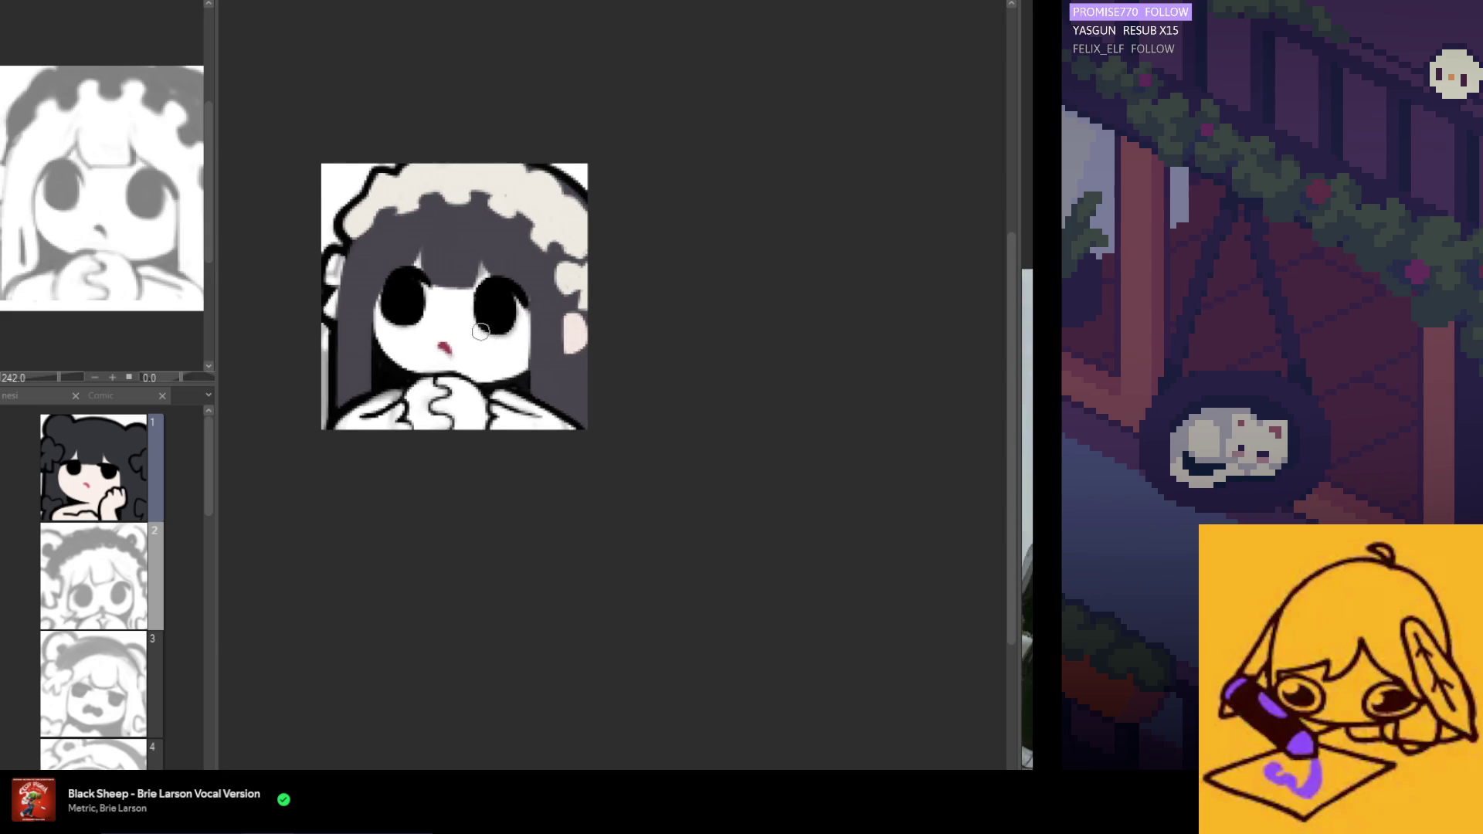
pyautogui.scroll(2, 533, 379)
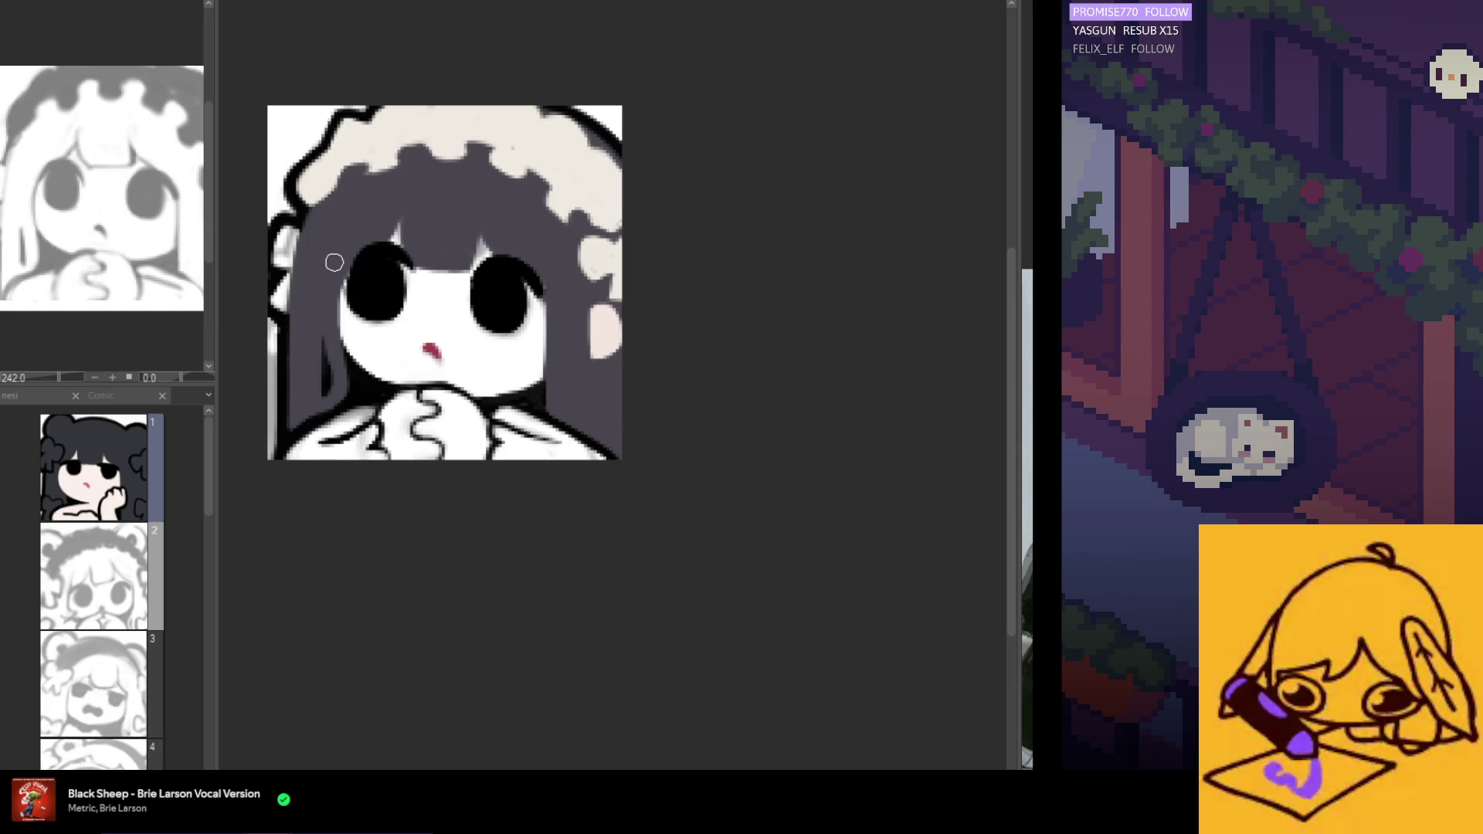
pyautogui.scroll(-3, 334, 262)
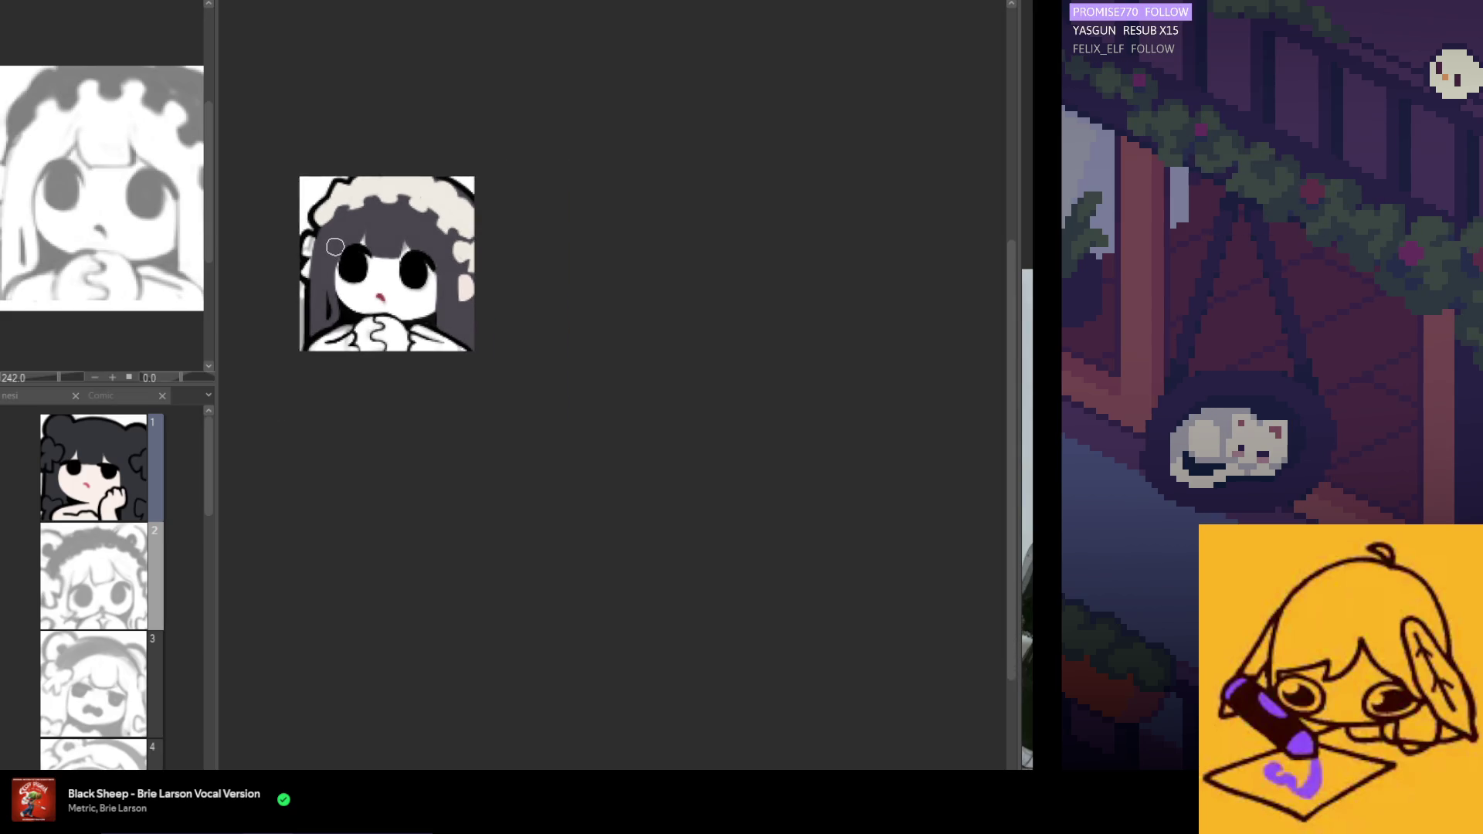
pyautogui.scroll(1, 463, 417)
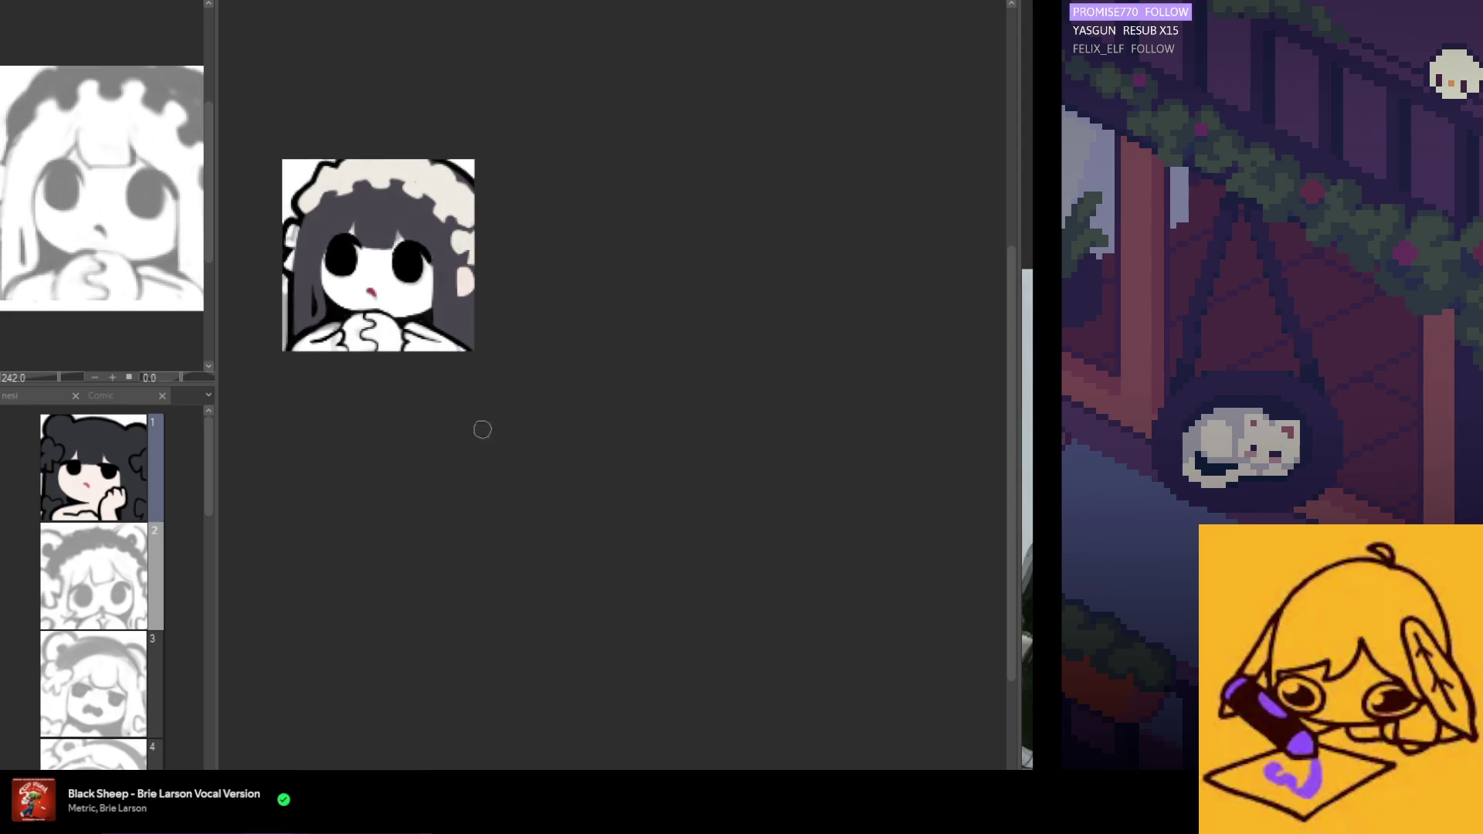